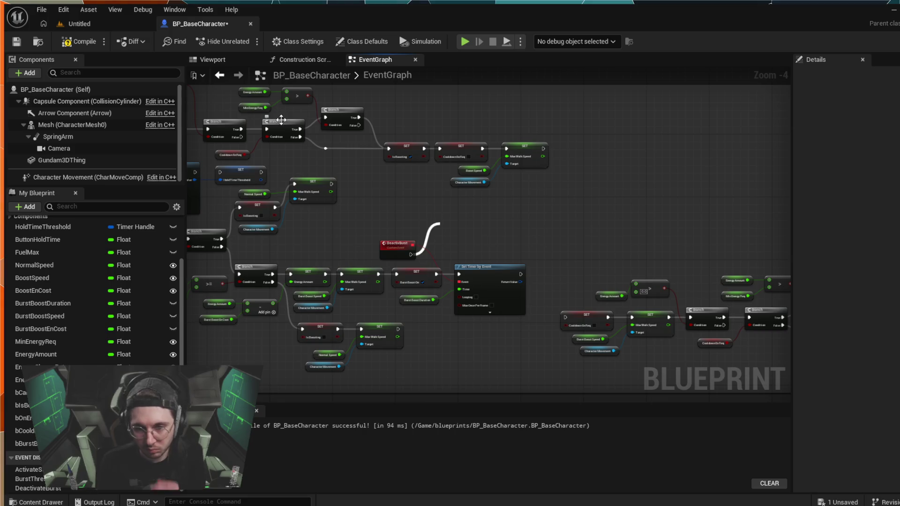
Add a Set Burst Boost On node at the end of DeactivBurst's wire and frame the boost-speed chain
key(ctrl+z)
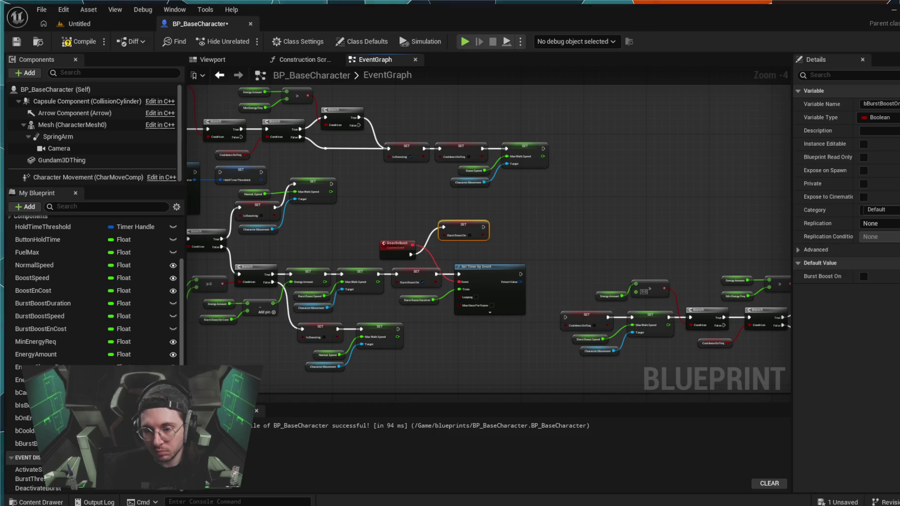
mouse_move(672, 351)
mouse_down()
mouse_move(536, 319)
mouse_move(364, 297)
mouse_up()
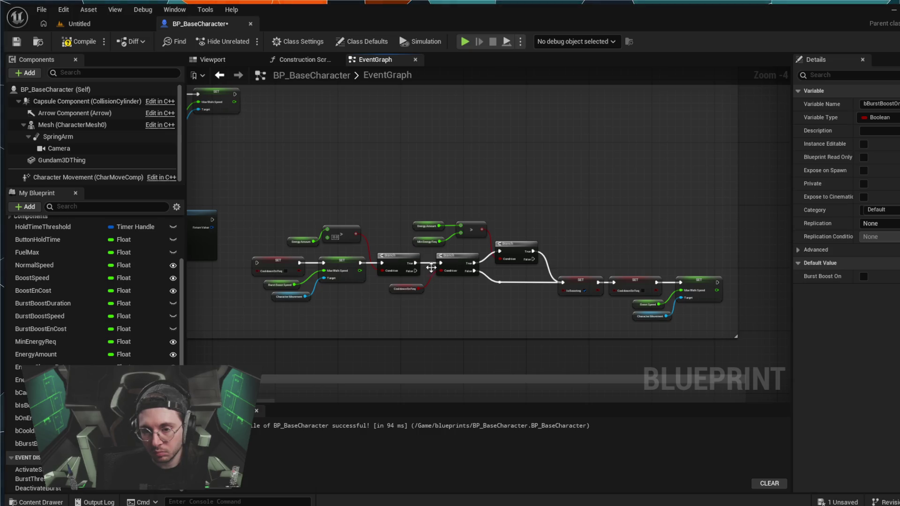
drag(382, 305, 400, 310)
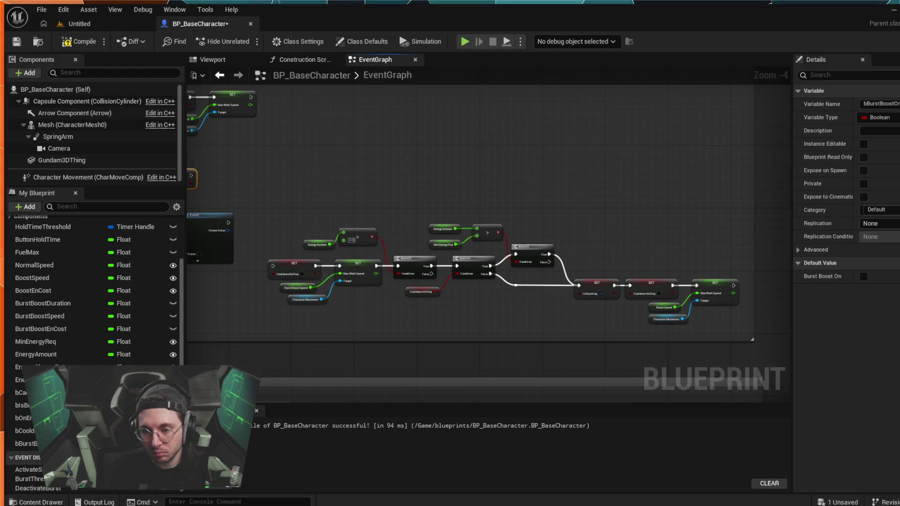
drag(731, 248, 699, 335)
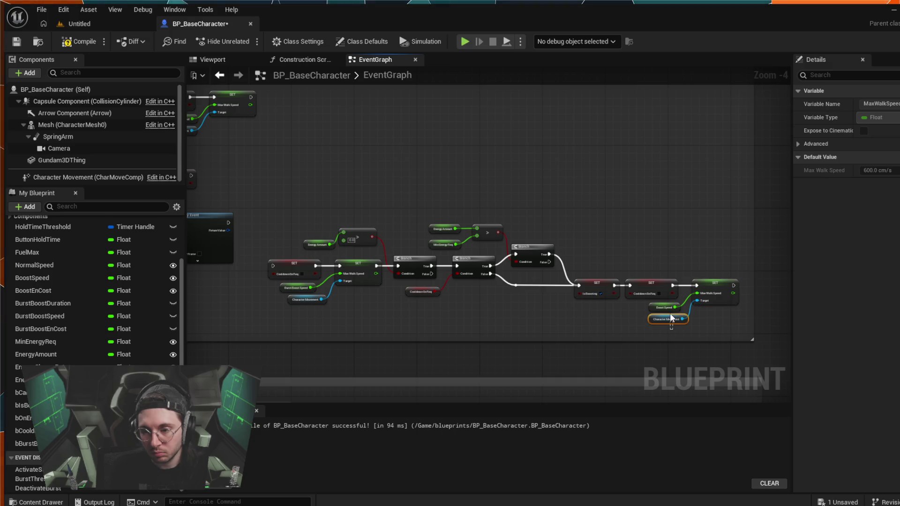
Duplicate the Boost Speed Max Walk Speed setter group and place the copy above the main chain
shift+click(677, 308)
shift+click(708, 300)
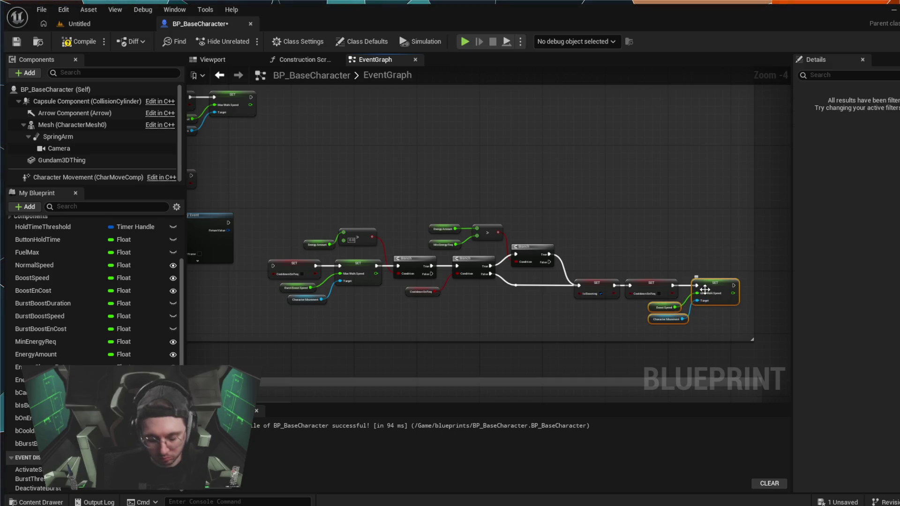
key(ctrl+c)
key(ctrl+v)
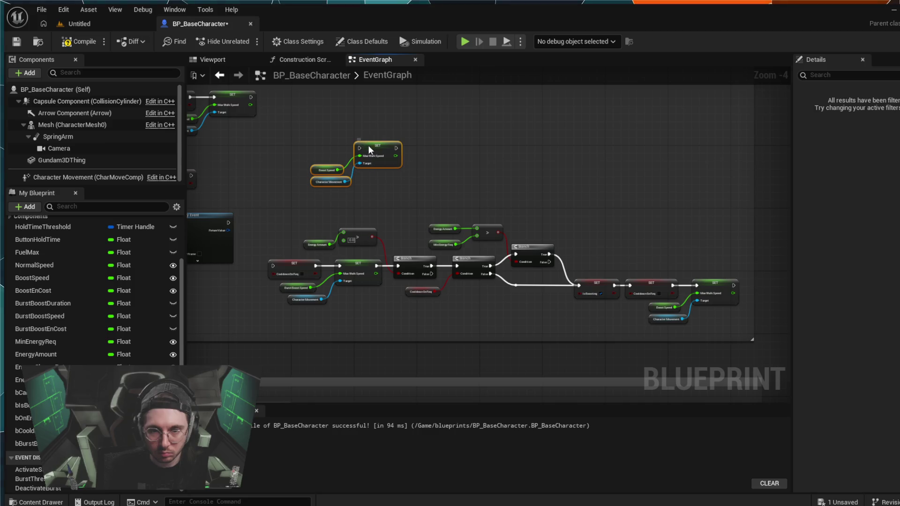
mouse_move(370, 150)
mouse_down()
mouse_move(307, 206)
mouse_move(284, 158)
mouse_up()
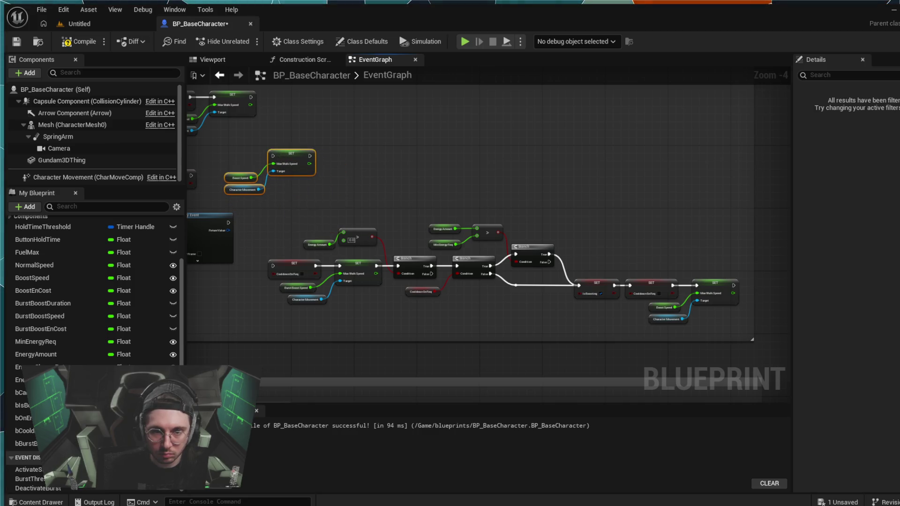
Wire Set Burst Boost On into the copied speed setter, then compile the blueprint
mouse_move(192, 176)
mouse_down()
mouse_move(285, 185)
mouse_move(367, 162)
mouse_move(347, 180)
mouse_move(325, 174)
mouse_move(333, 178)
mouse_up()
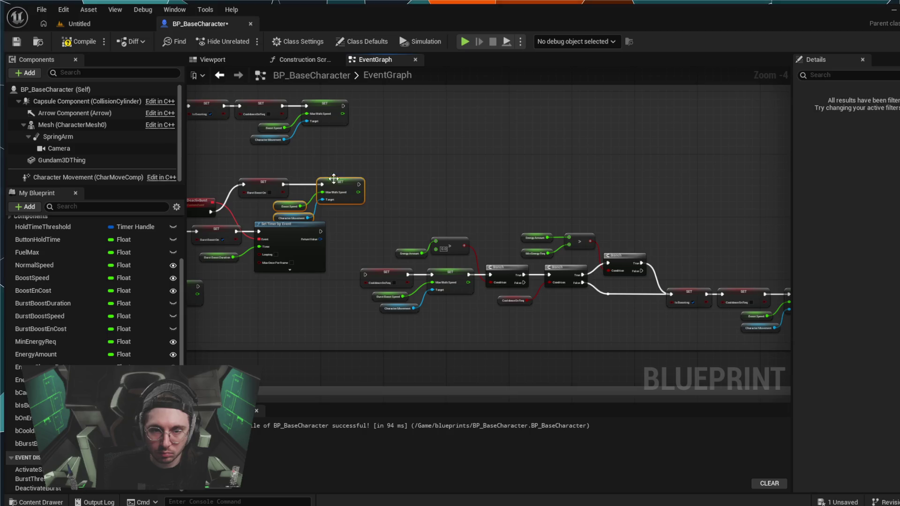
mouse_move(287, 225)
mouse_down()
mouse_move(286, 240)
mouse_move(298, 235)
mouse_move(285, 230)
mouse_up()
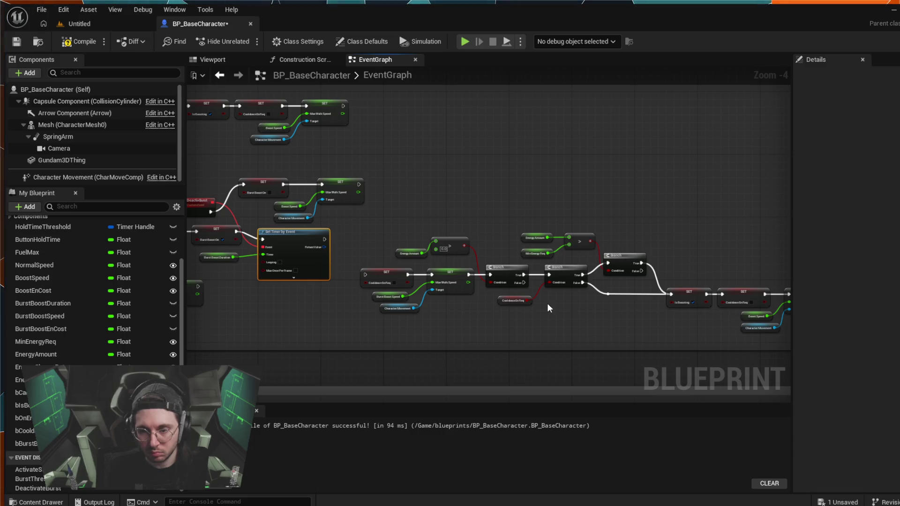
click(80, 42)
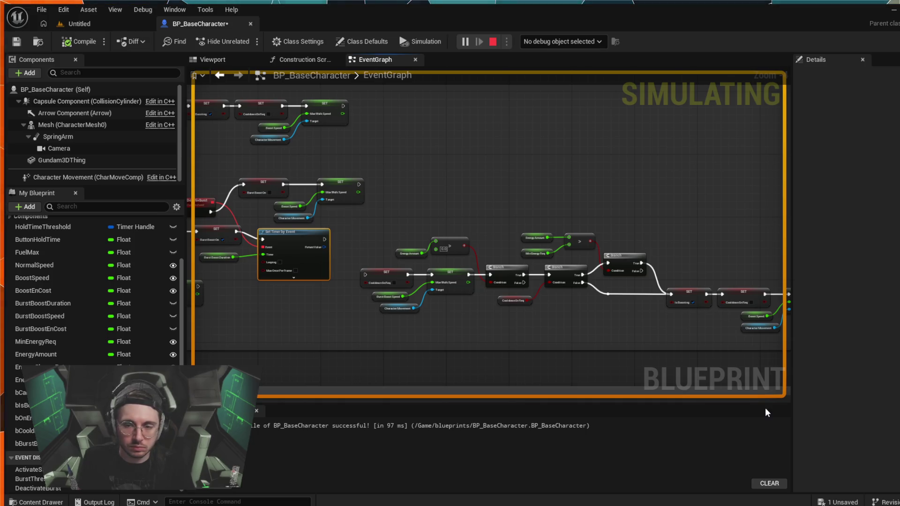
Review the Branch and IA_Boost nodes, stop the simulation, and return to the Untitled level
scroll(373, 231, up, 5)
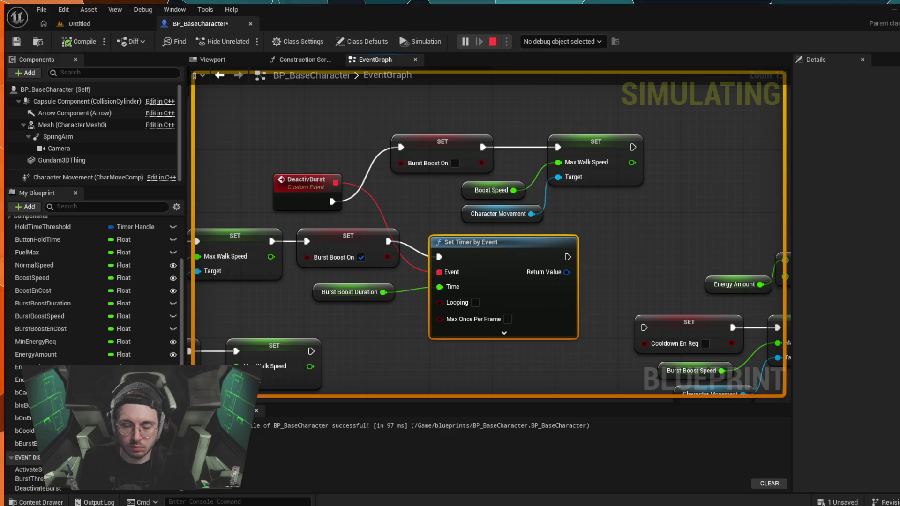
scroll(589, 227, down, 4)
scroll(589, 224, down, 1)
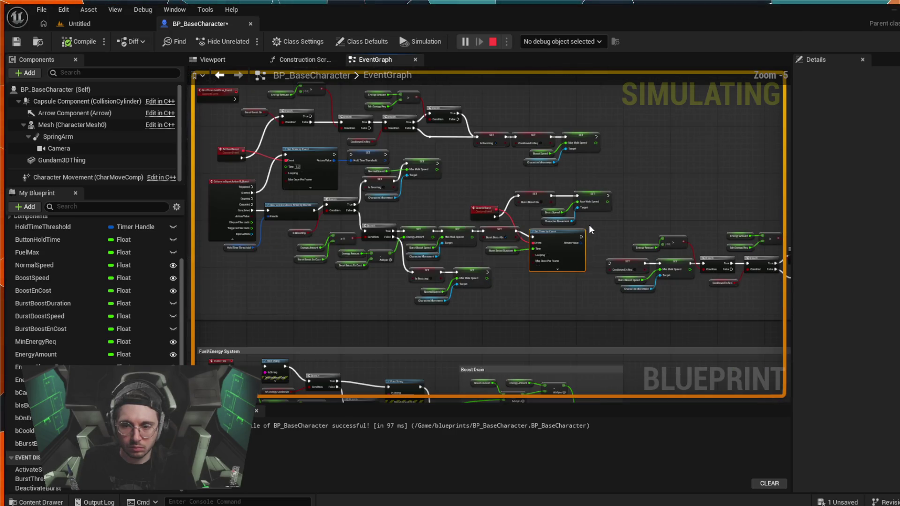
scroll(593, 223, up, 1)
mouse_move(592, 223)
mouse_down()
mouse_move(221, 176)
mouse_move(256, 176)
mouse_up()
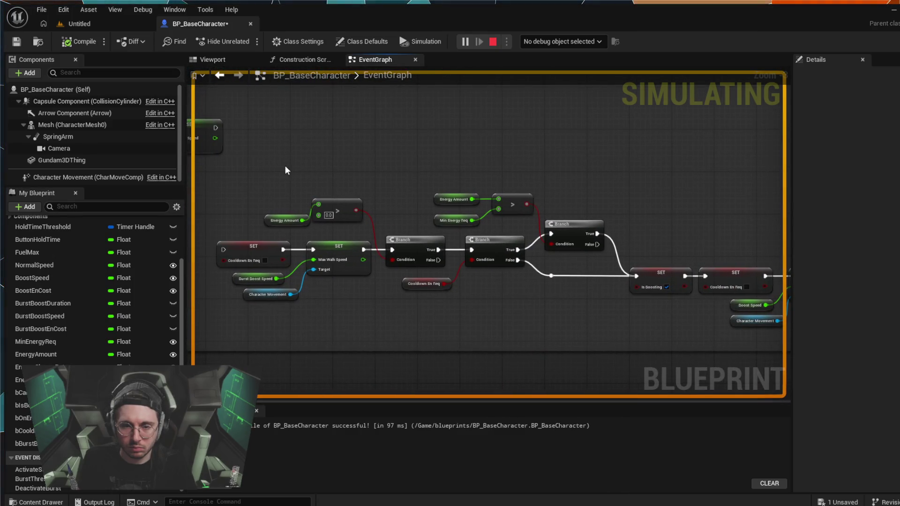
scroll(285, 165, down, 4)
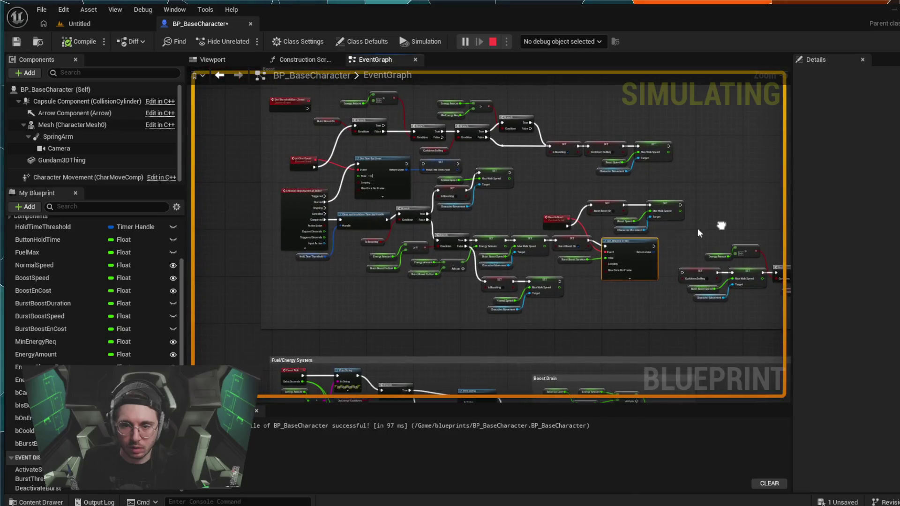
scroll(547, 197, up, 3)
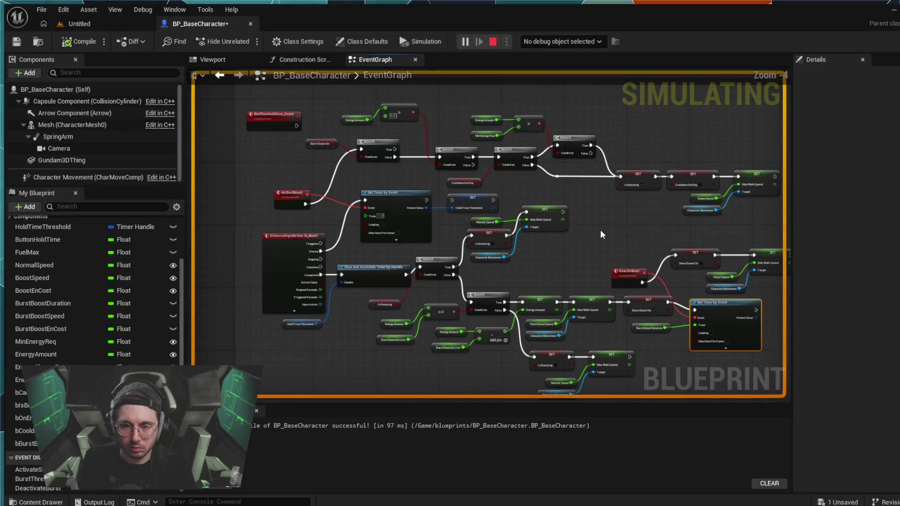
scroll(598, 229, up, 1)
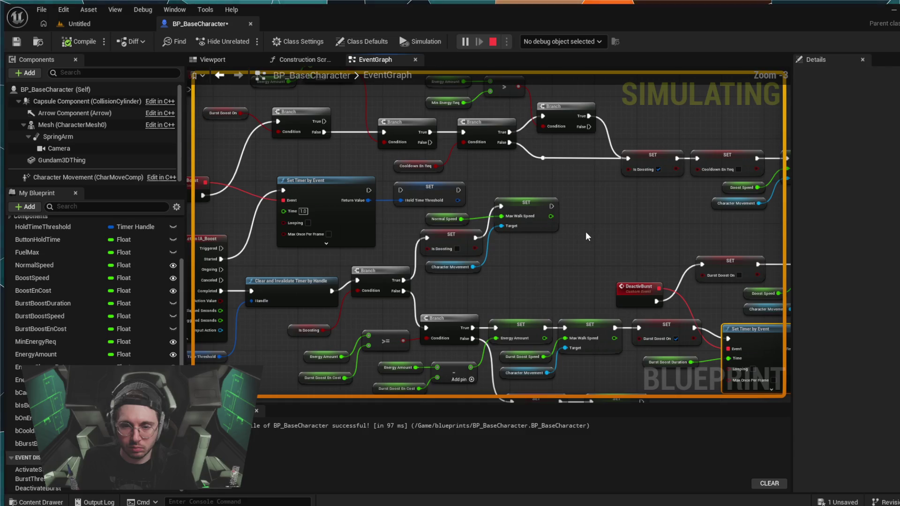
drag(550, 259, 621, 252)
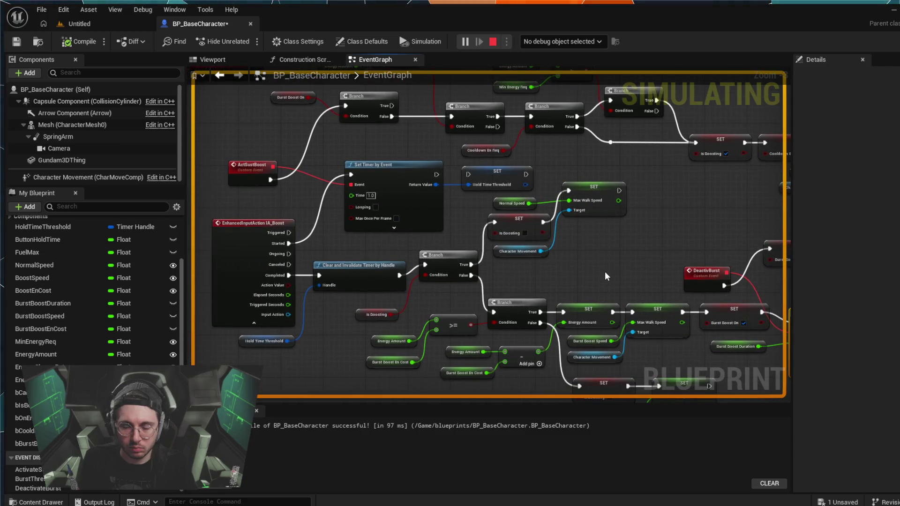
click(493, 42)
click(89, 23)
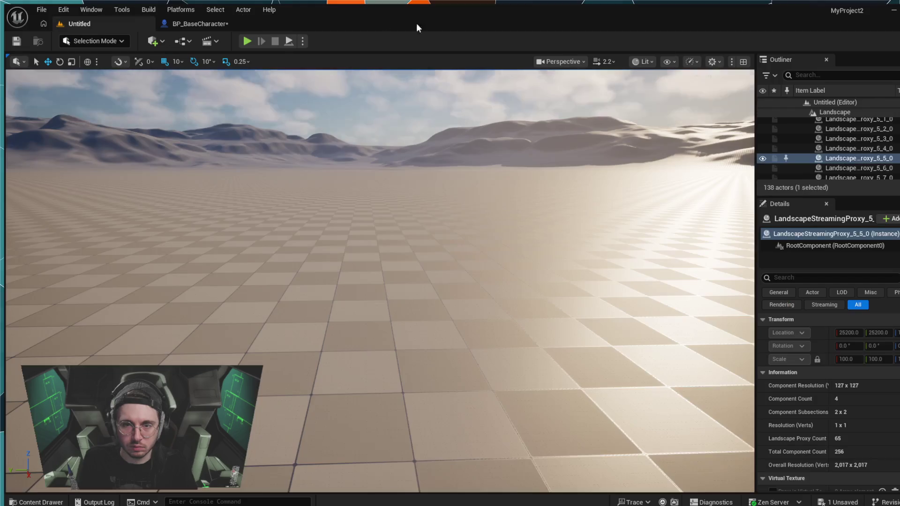
Playtest the boost until the HUD shows MANA DEPLETED, then stop and return to BP_BaseCharacter
key(alt+p)
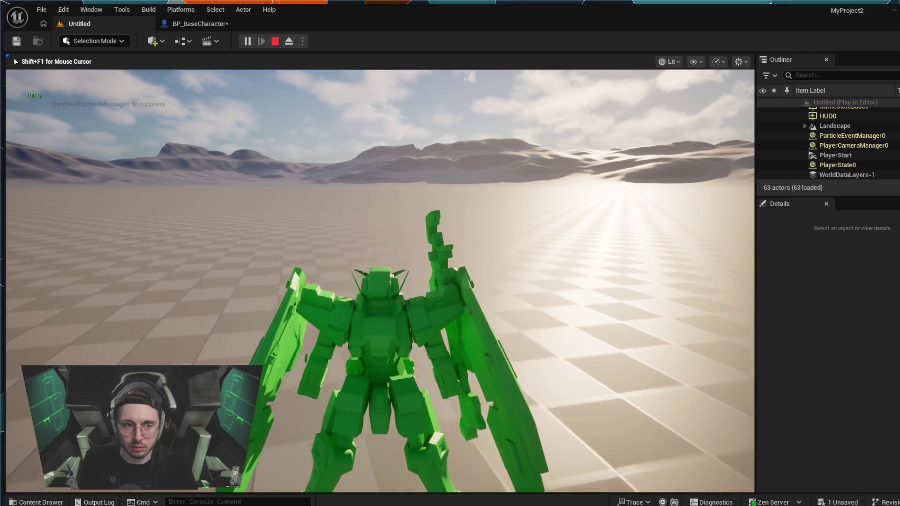
key(w)
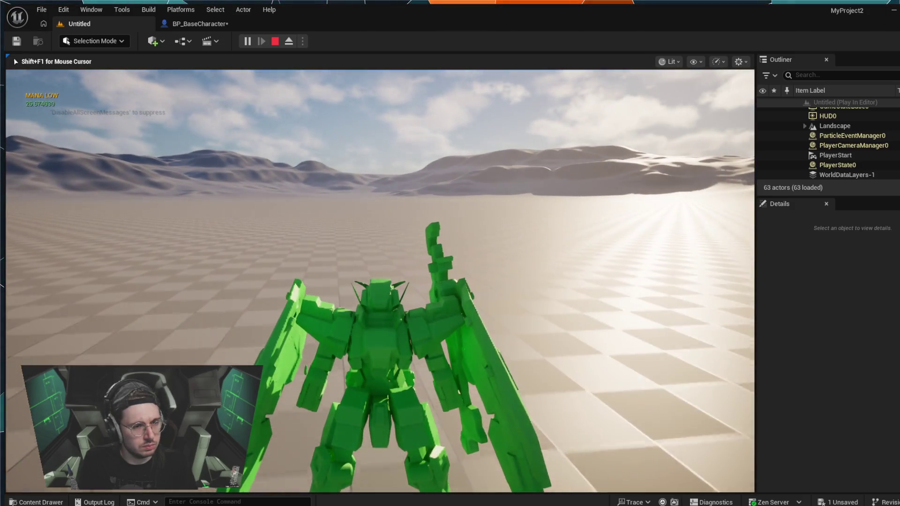
key(space)
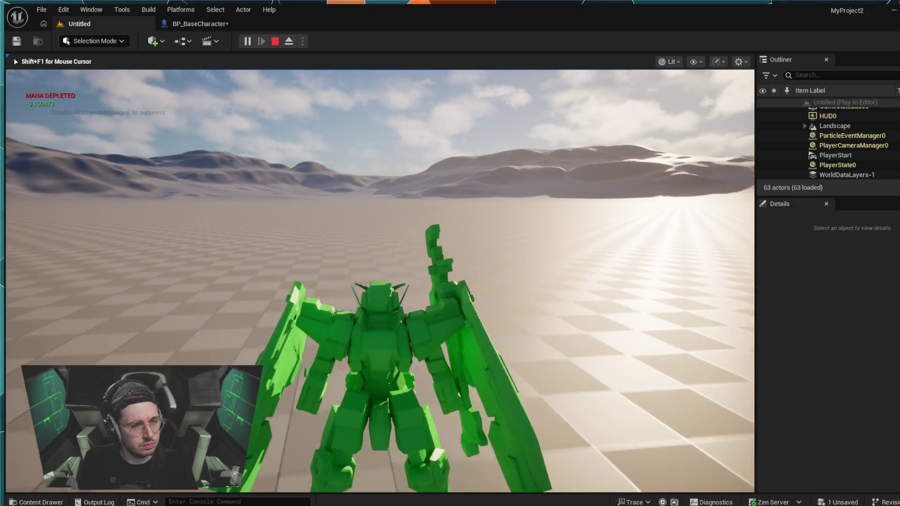
key(shift+F1)
click(318, 211)
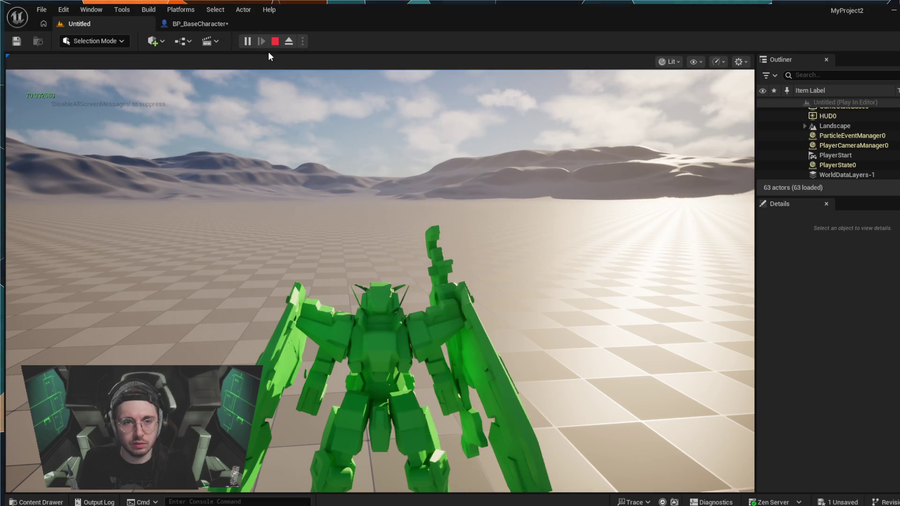
click(275, 41)
click(204, 28)
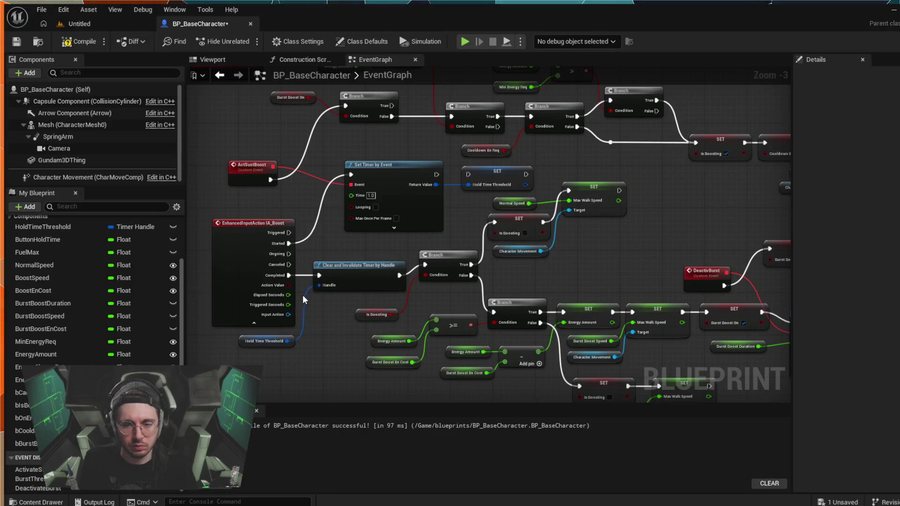
scroll(515, 274, up, 1)
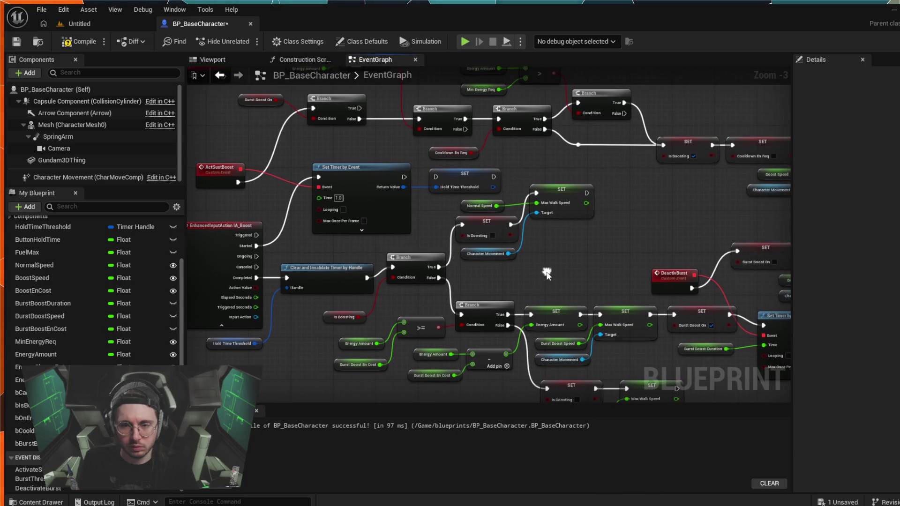
scroll(471, 277, up, 2)
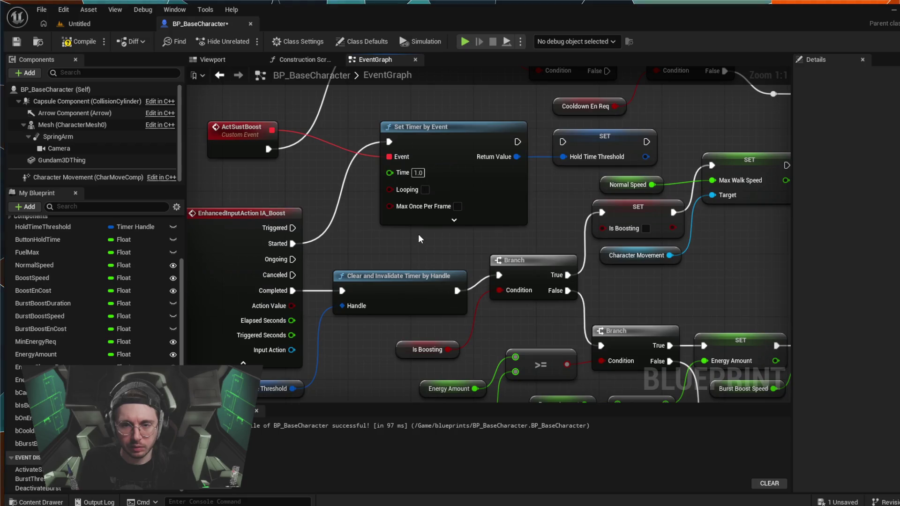
drag(427, 241, 402, 264)
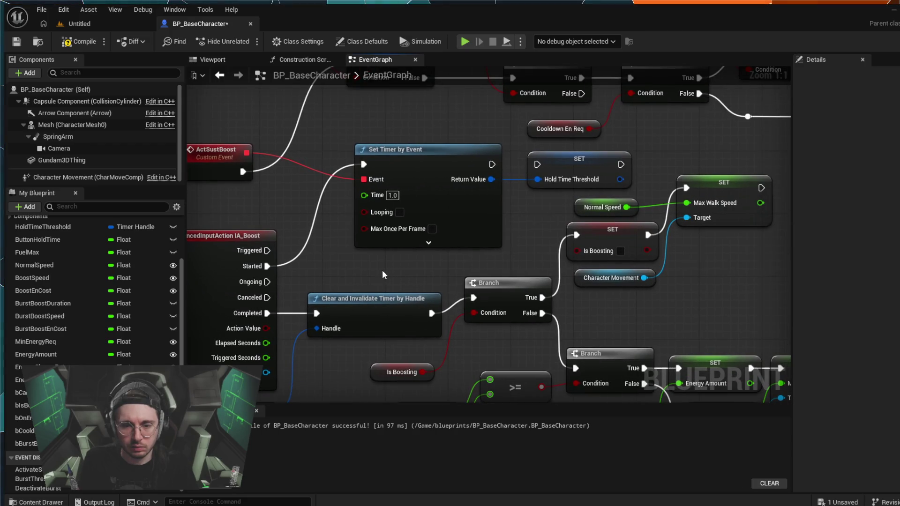
mouse_move(503, 260)
mouse_down()
mouse_move(480, 232)
mouse_move(480, 215)
mouse_up()
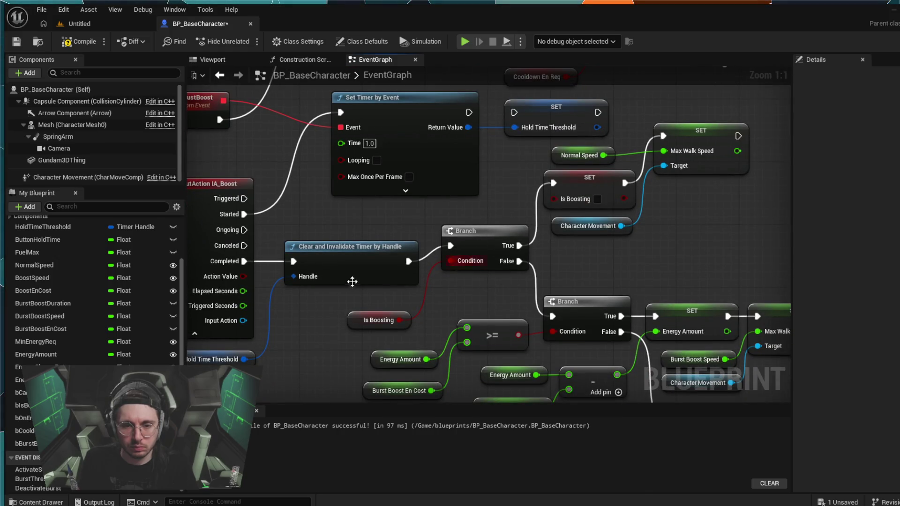
drag(332, 310, 356, 300)
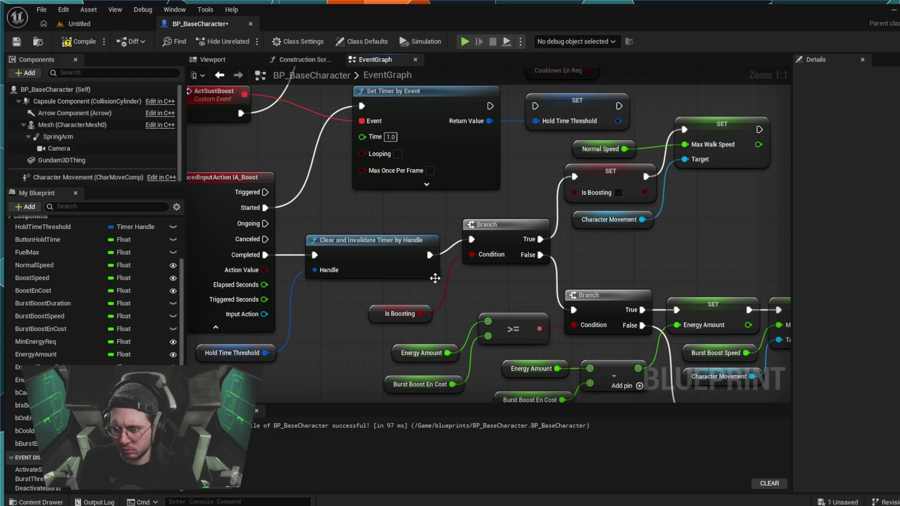
key(ctrl+z)
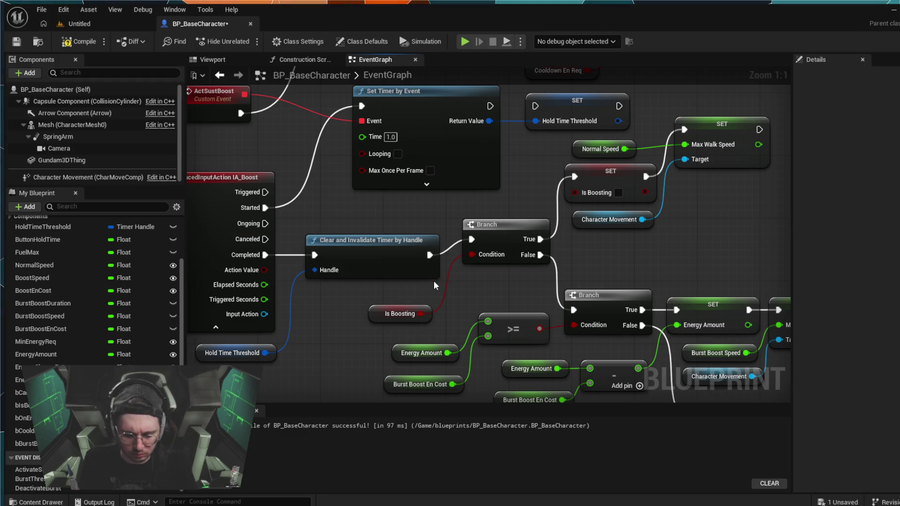
mouse_move(376, 286)
mouse_down()
mouse_move(383, 300)
mouse_move(372, 323)
mouse_move(410, 381)
mouse_move(604, 199)
mouse_up()
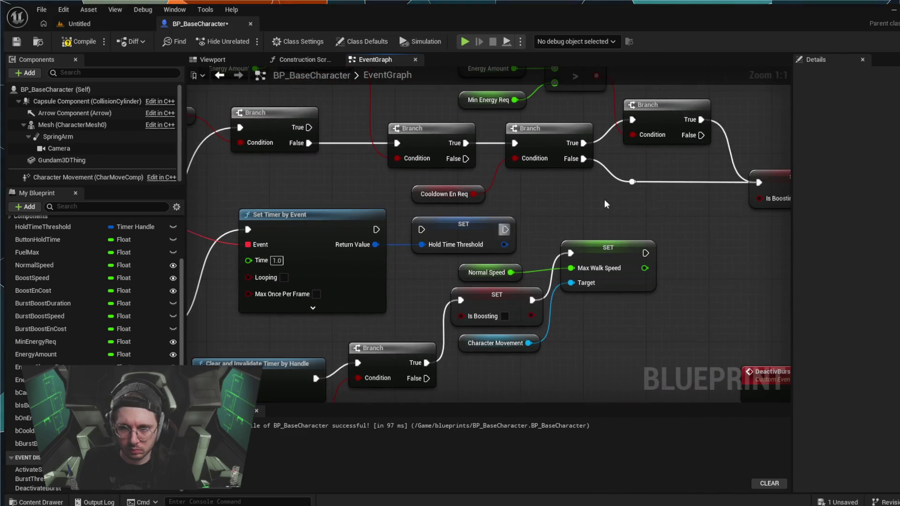
scroll(678, 232, down, 1)
drag(678, 232, 493, 261)
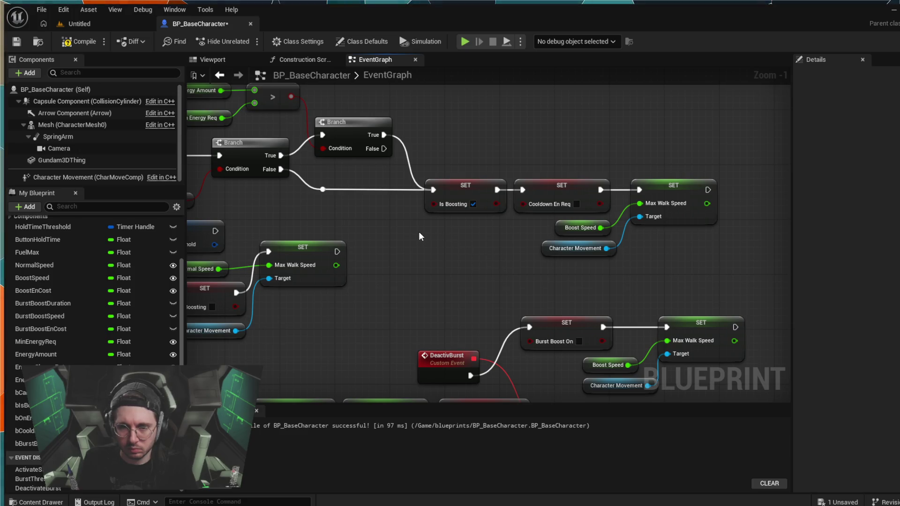
drag(418, 232, 736, 221)
mouse_move(627, 207)
mouse_down()
mouse_move(670, 227)
mouse_move(483, 220)
mouse_up()
drag(703, 220, 617, 226)
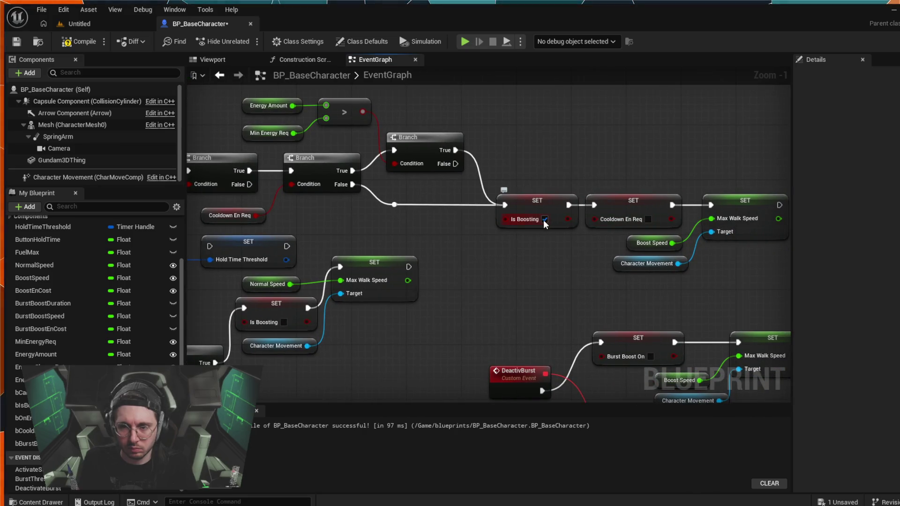
drag(457, 233, 732, 261)
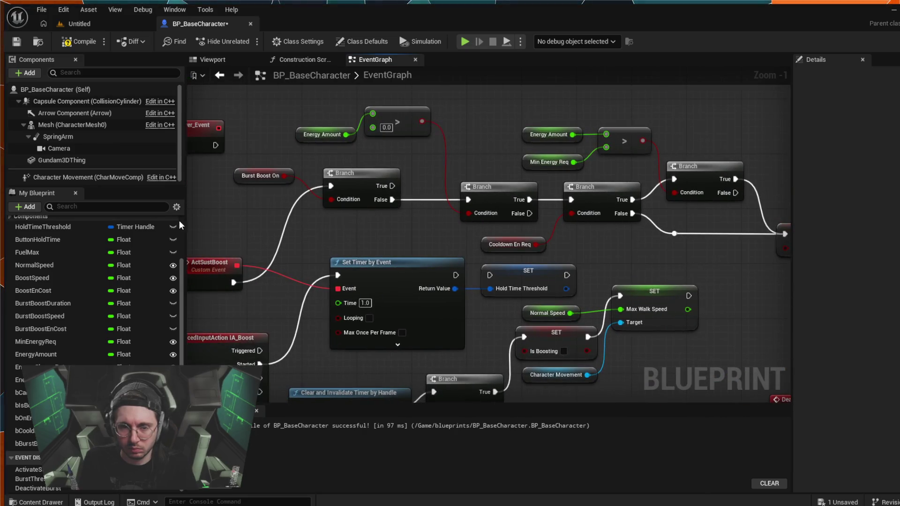
mouse_move(179, 220)
mouse_down()
mouse_move(341, 212)
mouse_move(294, 189)
mouse_move(155, 185)
mouse_up()
mouse_move(697, 215)
mouse_down()
mouse_move(434, 201)
mouse_move(343, 207)
mouse_up()
scroll(396, 221, down, 3)
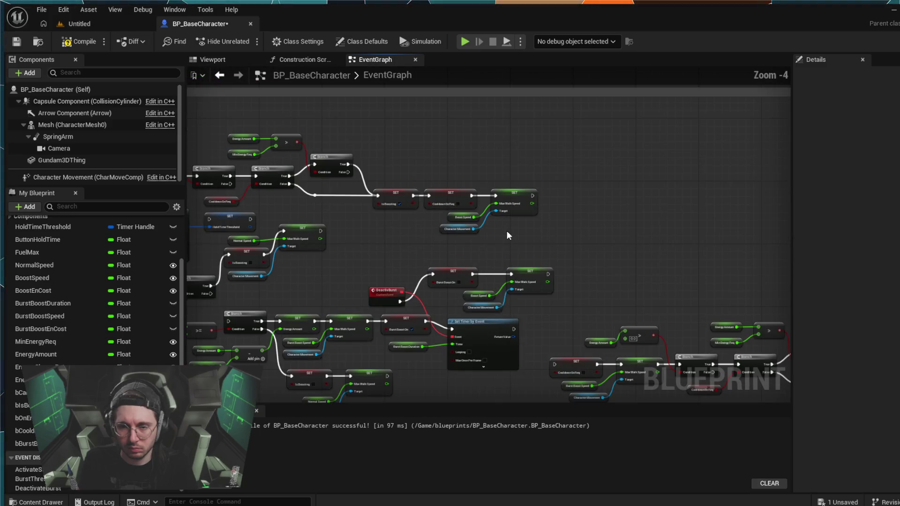
Review the Is Boosting, DeactivBurst, timer and Boost comment nodes, then compile BP_BaseCharacter
mouse_move(507, 230)
mouse_down()
mouse_move(675, 227)
mouse_move(533, 200)
mouse_up()
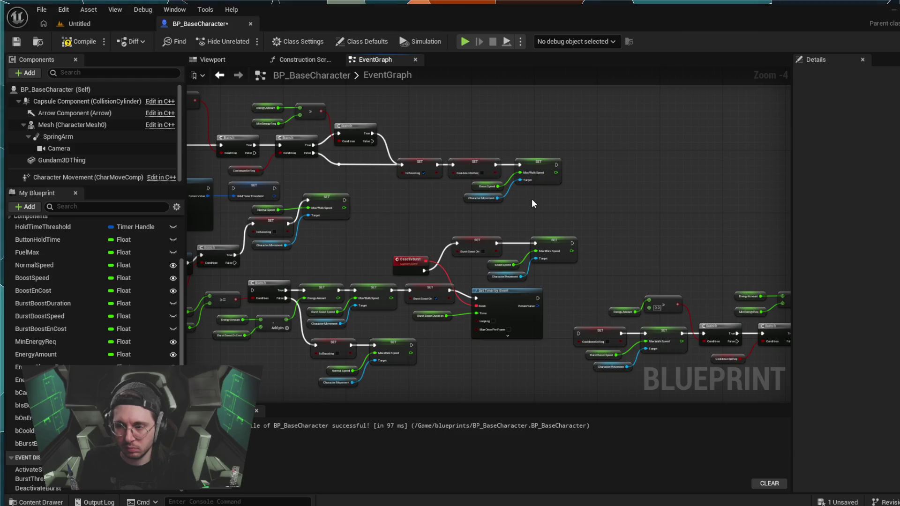
drag(532, 199, 667, 191)
scroll(535, 189, up, 3)
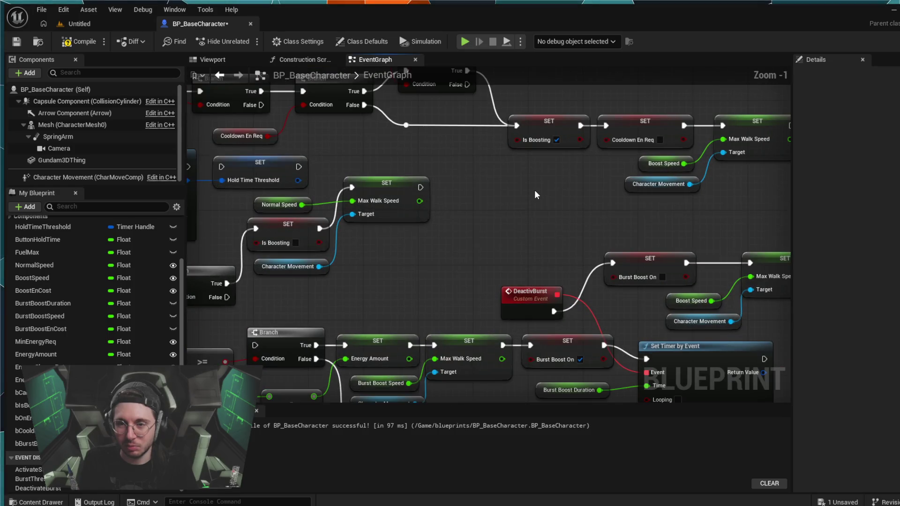
mouse_move(534, 190)
mouse_down()
mouse_move(404, 196)
mouse_move(422, 234)
mouse_move(492, 266)
mouse_move(427, 296)
mouse_move(511, 335)
mouse_up()
scroll(396, 223, down, 1)
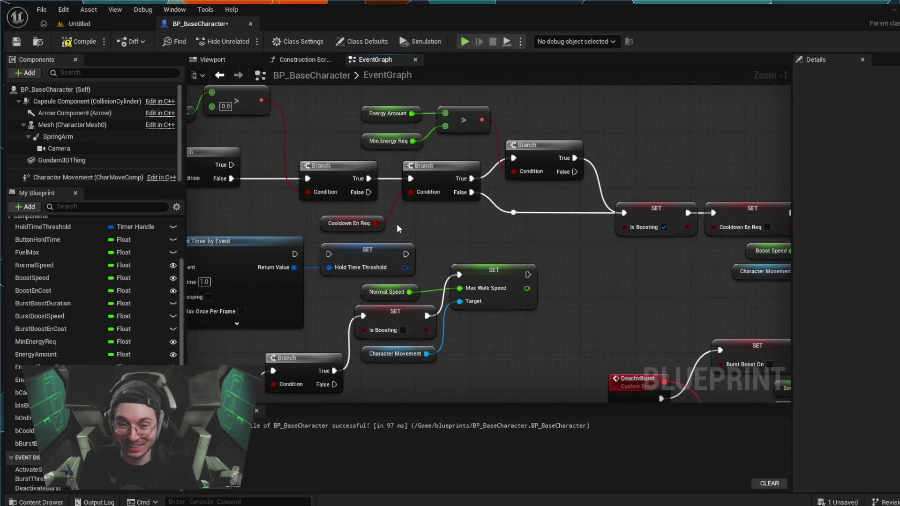
mouse_move(396, 224)
mouse_down()
mouse_move(426, 269)
mouse_move(441, 264)
mouse_up()
mouse_move(372, 137)
mouse_down()
mouse_move(473, 169)
mouse_move(344, 158)
mouse_move(404, 147)
mouse_move(369, 122)
mouse_up()
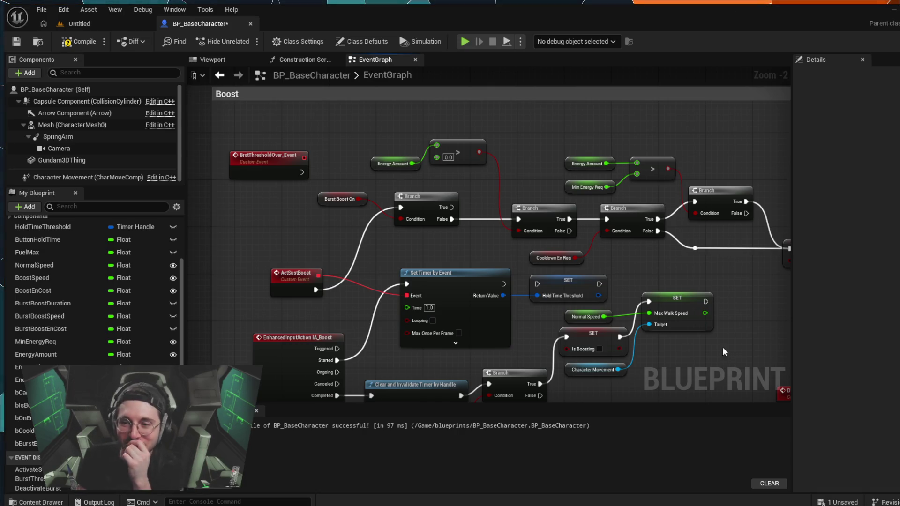
mouse_move(730, 124)
mouse_down()
mouse_move(679, 133)
mouse_move(550, 117)
mouse_move(499, 121)
mouse_move(444, 90)
mouse_up()
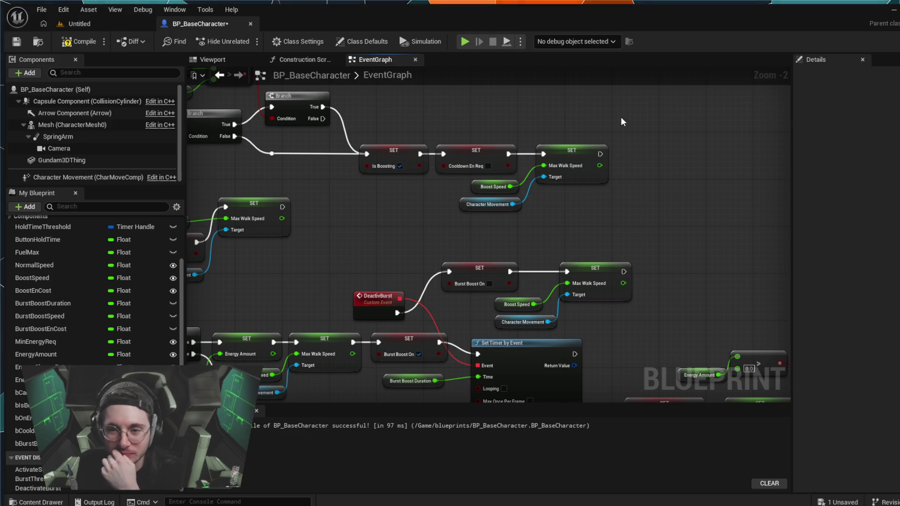
scroll(654, 100, down, 2)
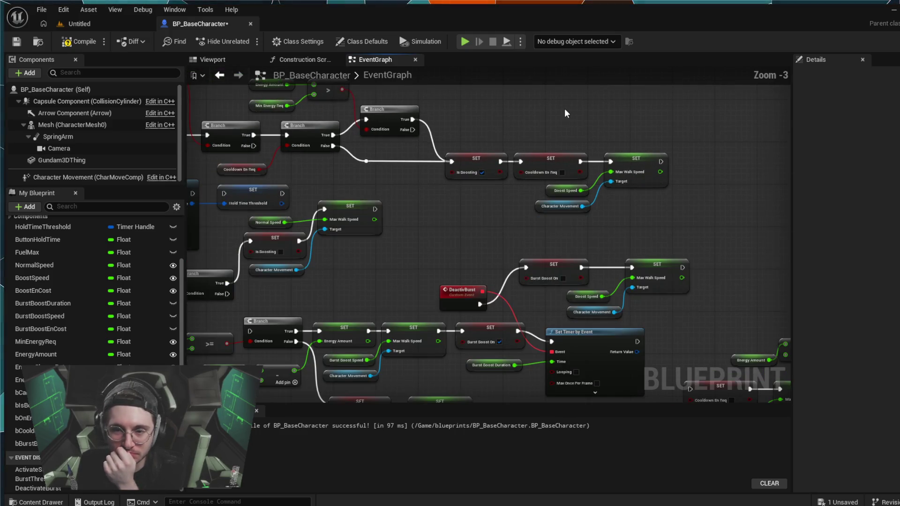
drag(500, 208, 592, 236)
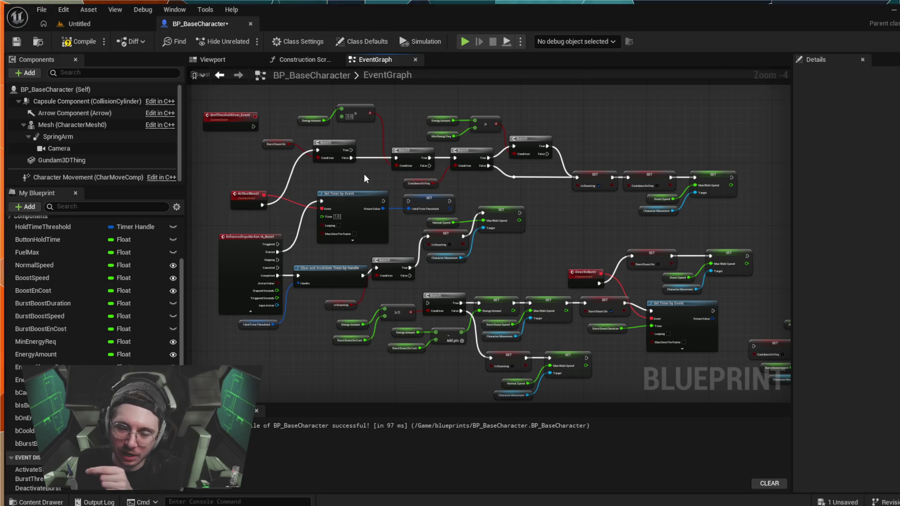
click(80, 41)
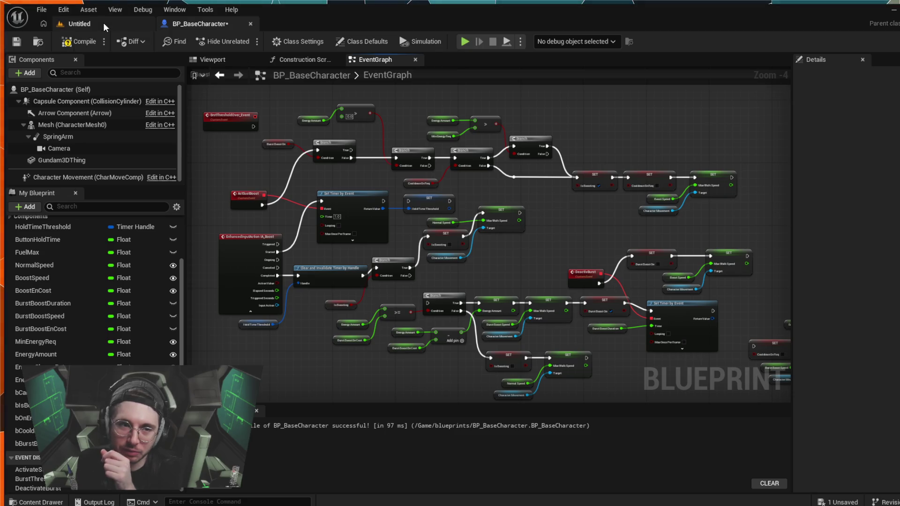
click(92, 24)
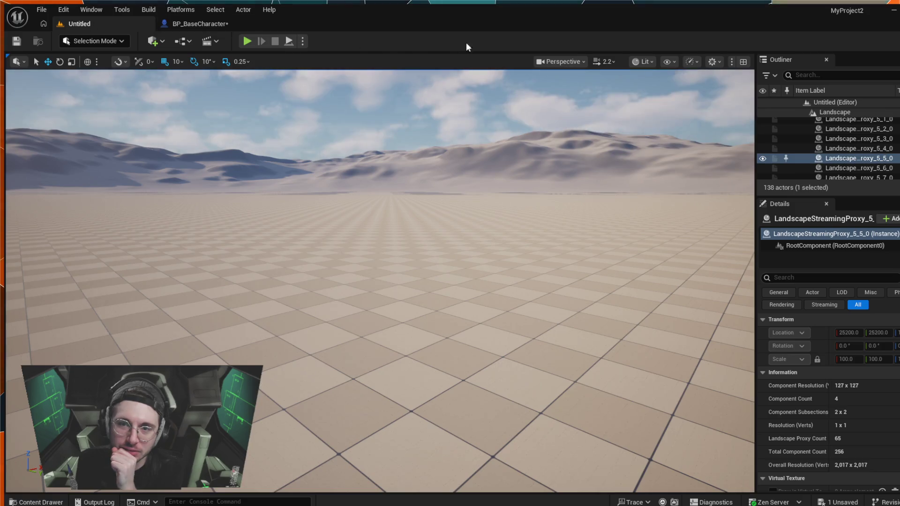
click(245, 42)
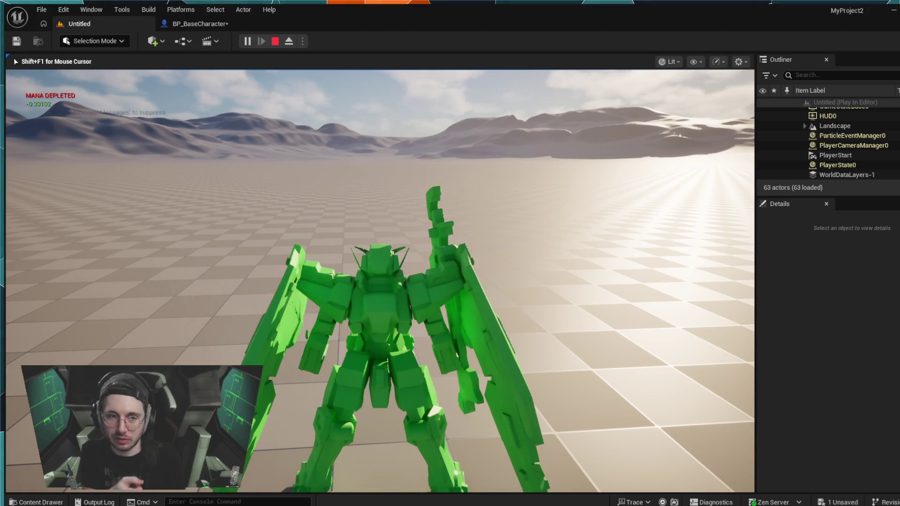
key(Escape)
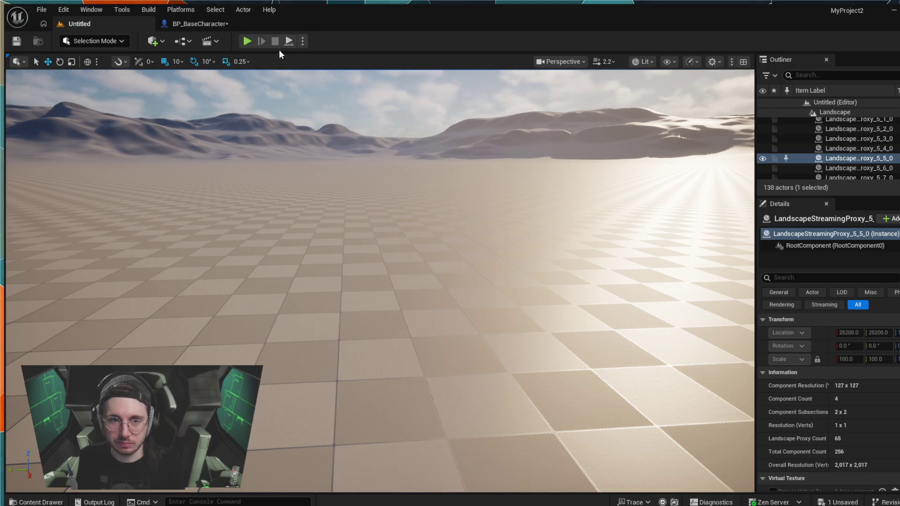
click(205, 25)
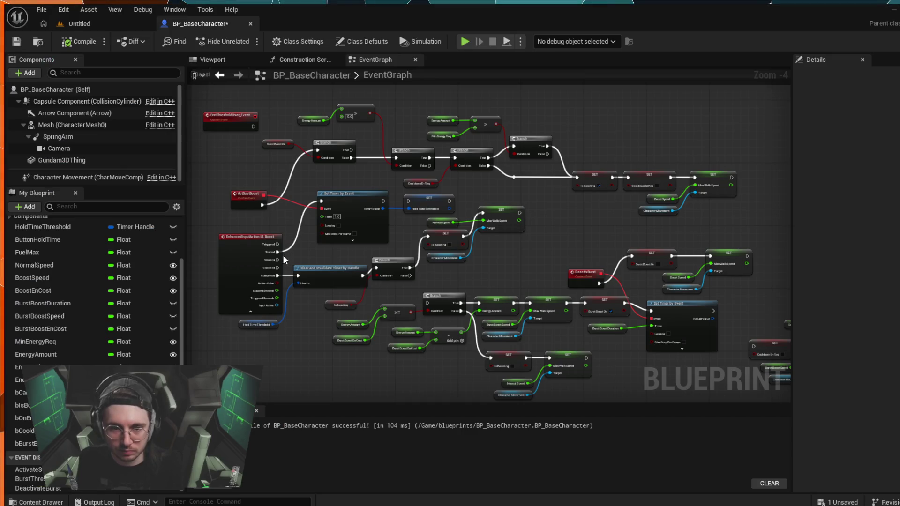
Reconnect Set Timer by Event's execution input from IA_Boost Started to Triggered
scroll(280, 254, up, 5)
alt+click(268, 250)
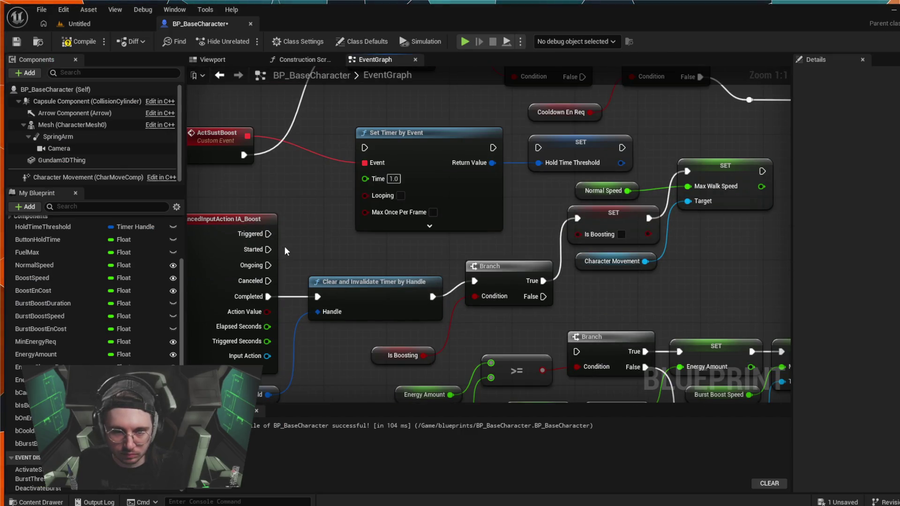
drag(268, 234, 365, 147)
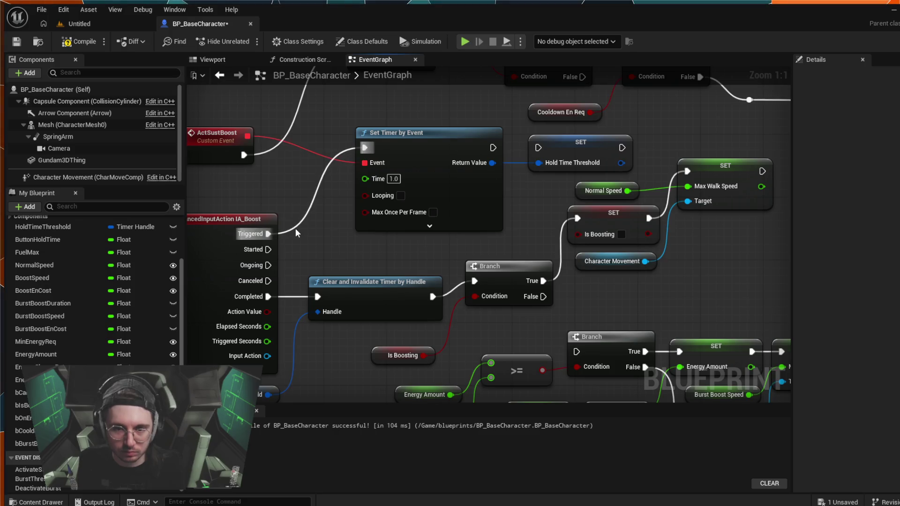
Playtest the rewired boost twice in the level, then return to the character blueprint
click(81, 21)
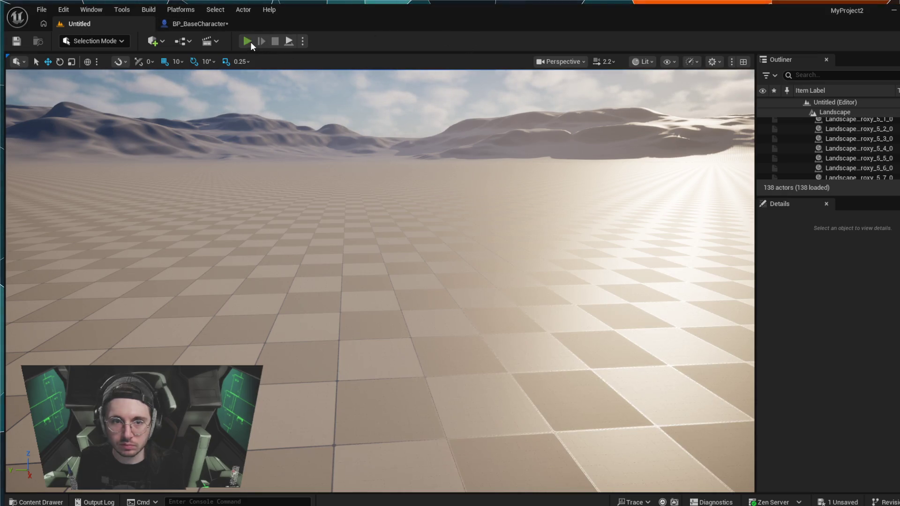
click(248, 42)
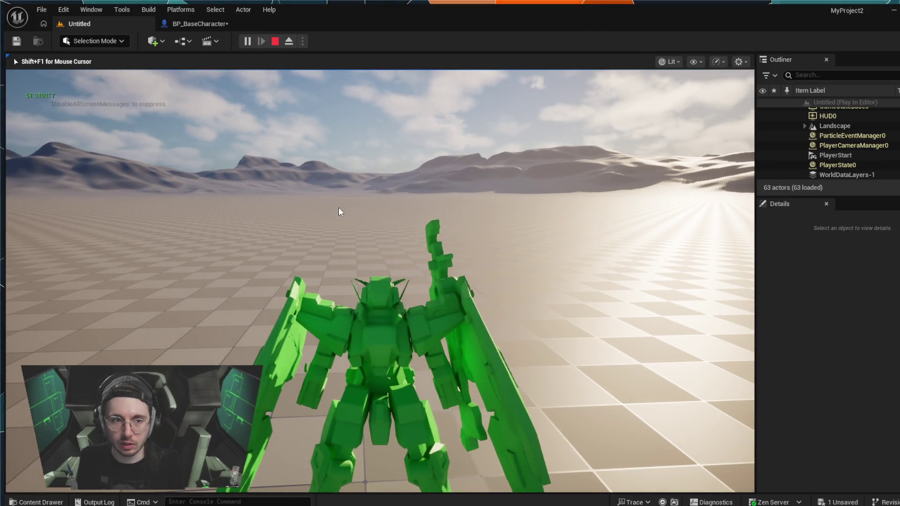
key(Escape)
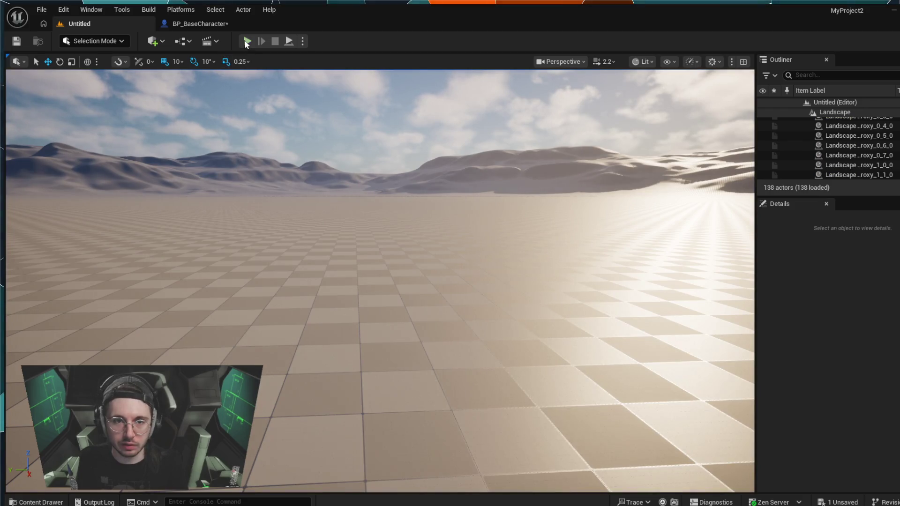
click(245, 41)
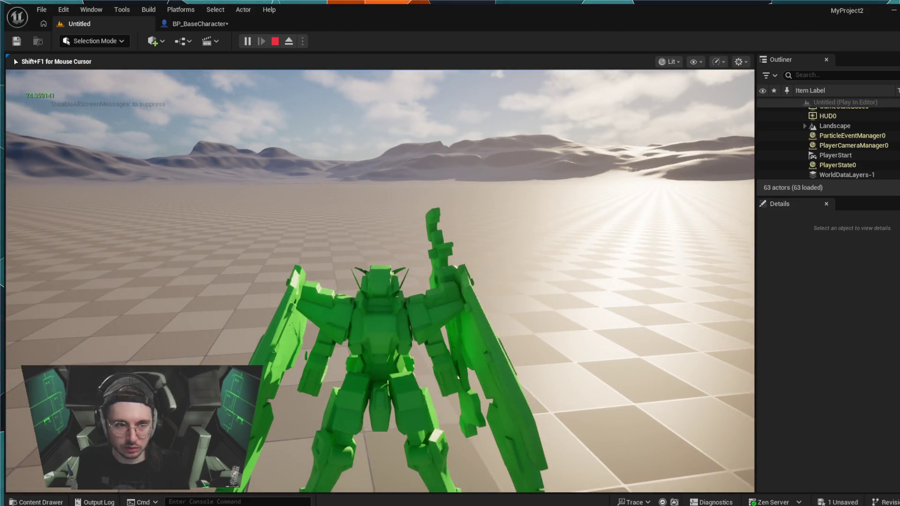
key(Escape)
click(208, 21)
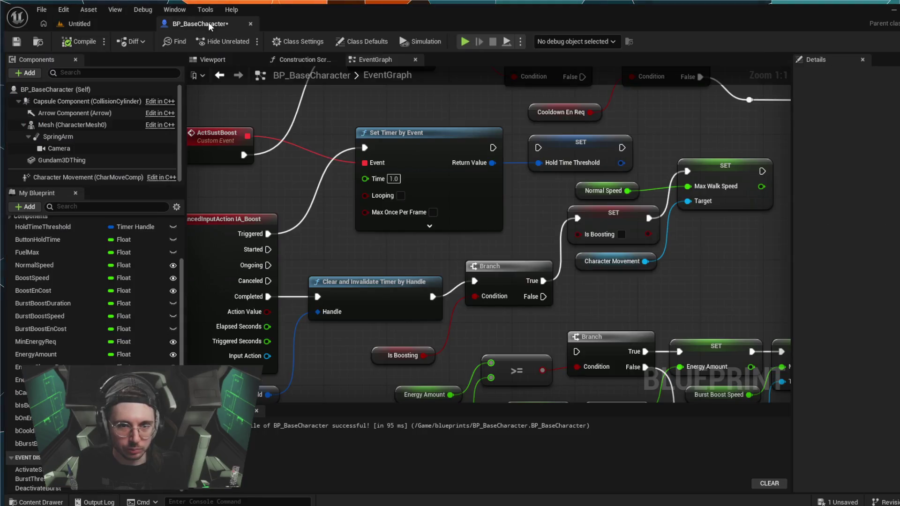
Reconnect Set Timer by Event's execution input back to IA_Boost Started
scroll(347, 215, up, 1)
scroll(347, 219, down, 1)
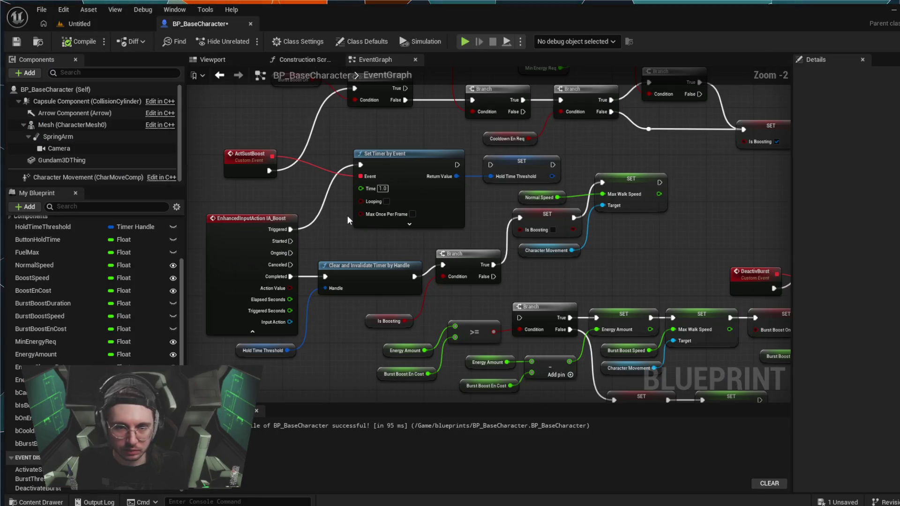
alt+click(361, 165)
drag(360, 165, 291, 241)
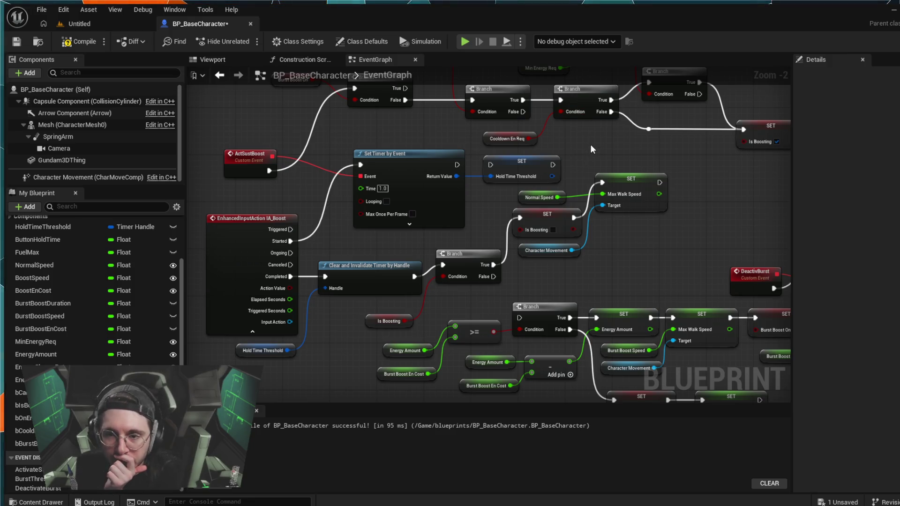
Delete the SET Hold Time Threshold node and switch to the Untitled level
drag(585, 145, 532, 232)
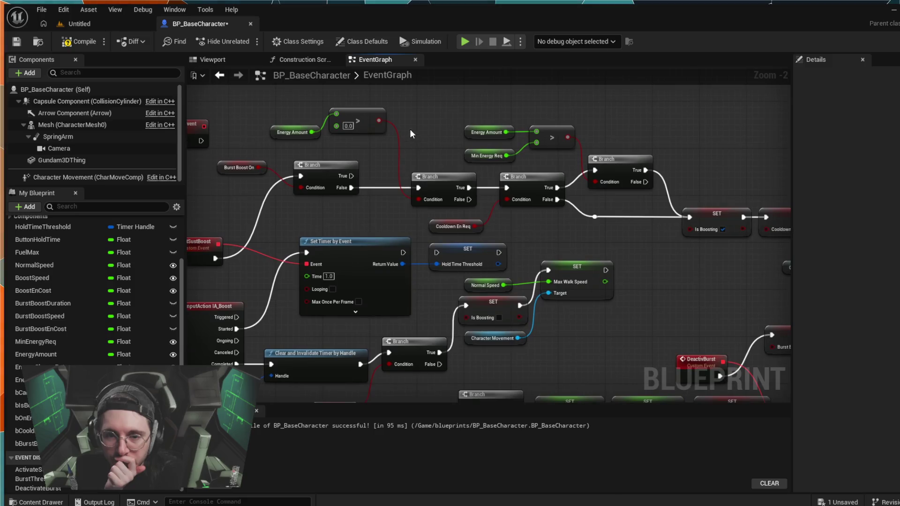
drag(411, 130, 468, 119)
drag(479, 303, 478, 225)
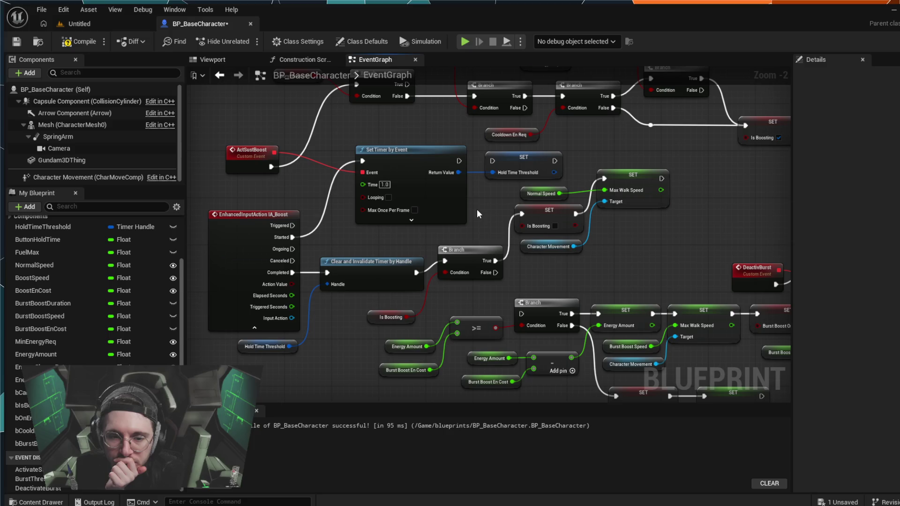
click(518, 157)
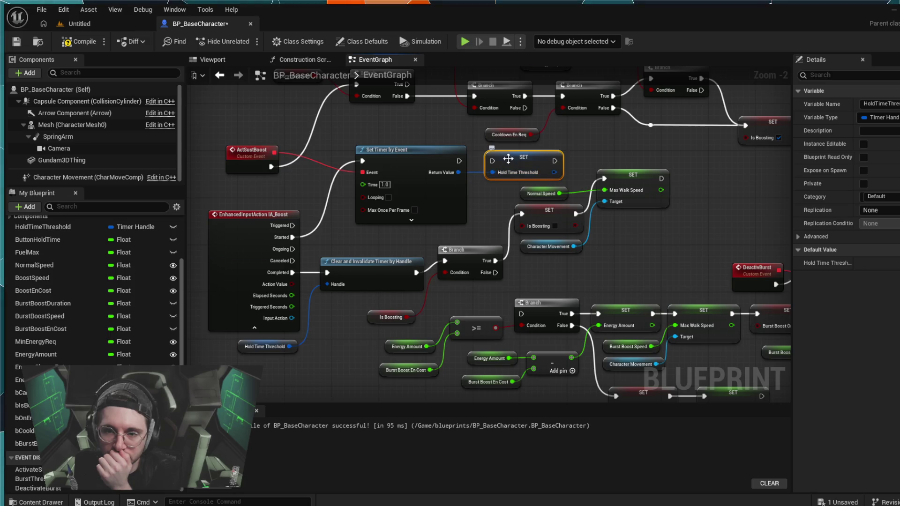
key(Delete)
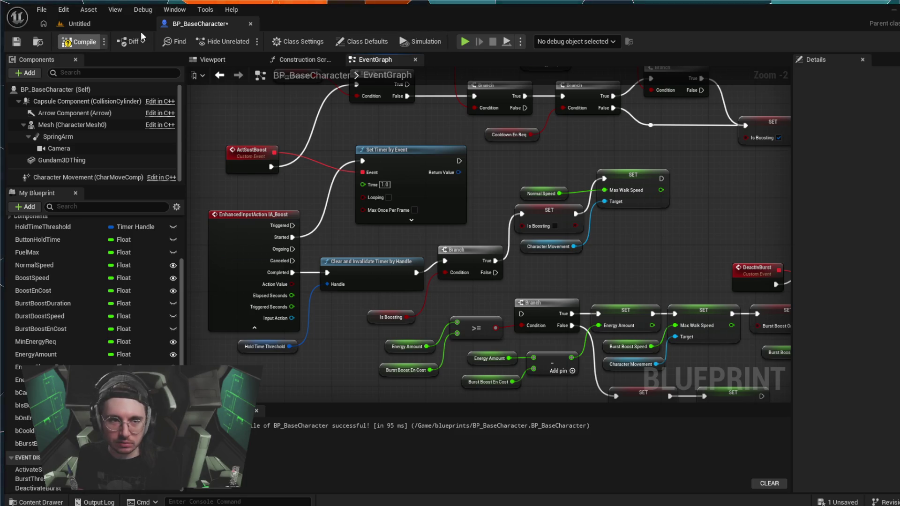
click(95, 26)
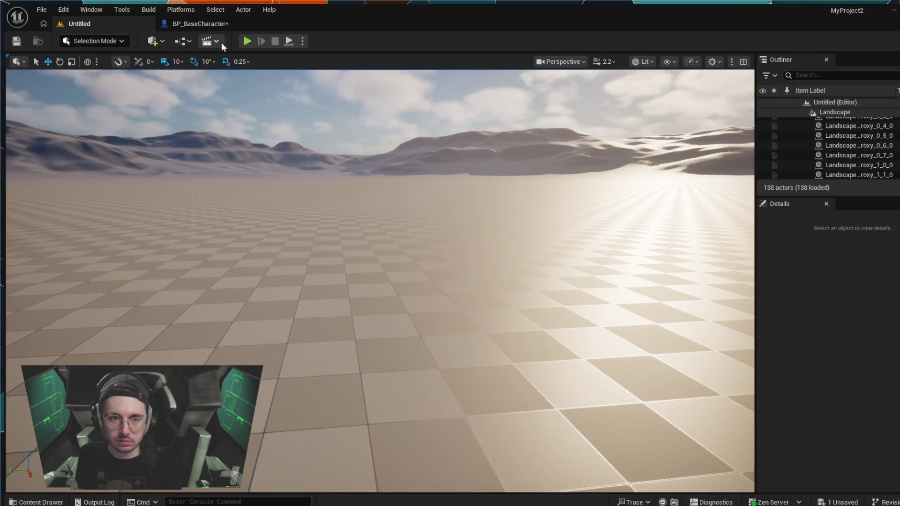
Run a brief playtest, end it with Esc, and return to BP_BaseCharacter's graph
click(247, 42)
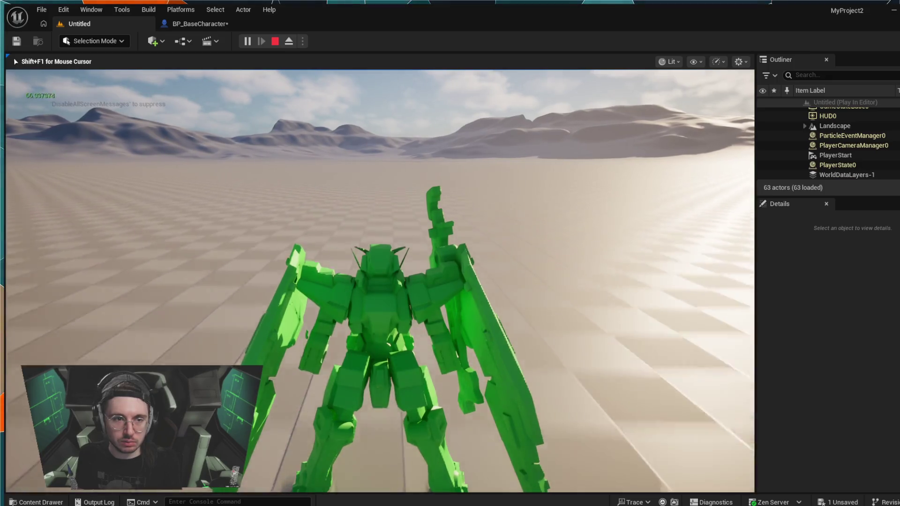
key(Escape)
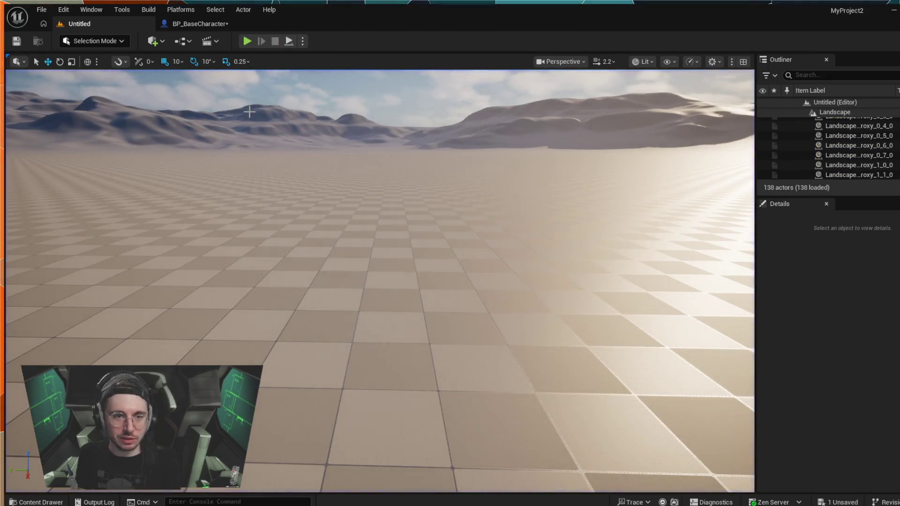
click(194, 24)
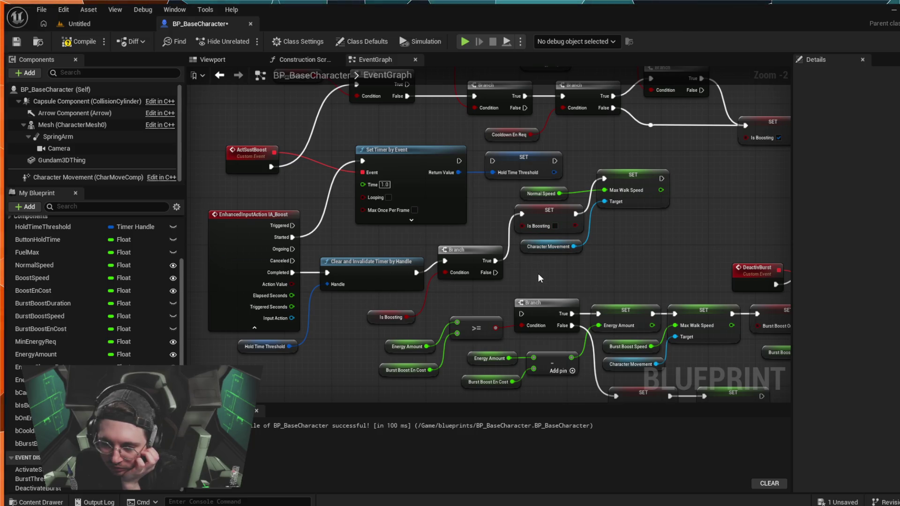
Break the Is Boosting link to the Branch condition and test it in a short simulation
mouse_move(539, 274)
mouse_down()
mouse_move(513, 223)
mouse_move(507, 232)
mouse_up()
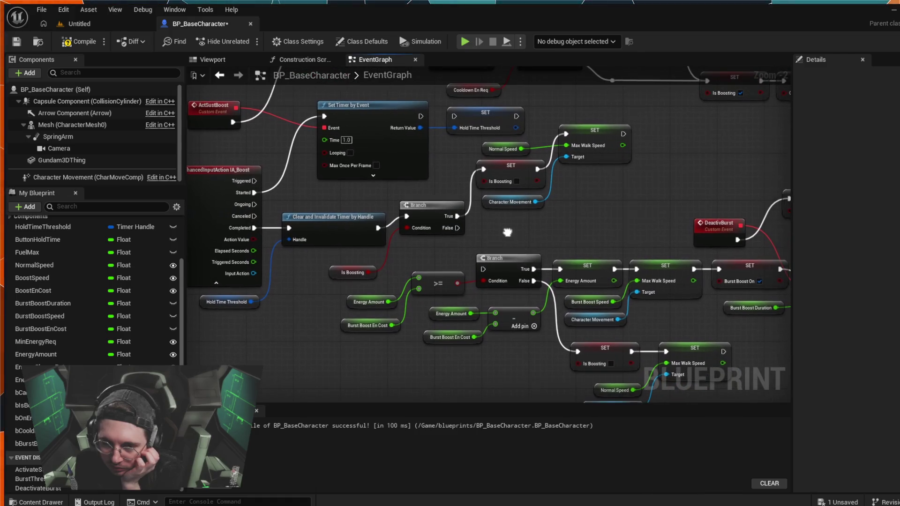
alt+click(387, 255)
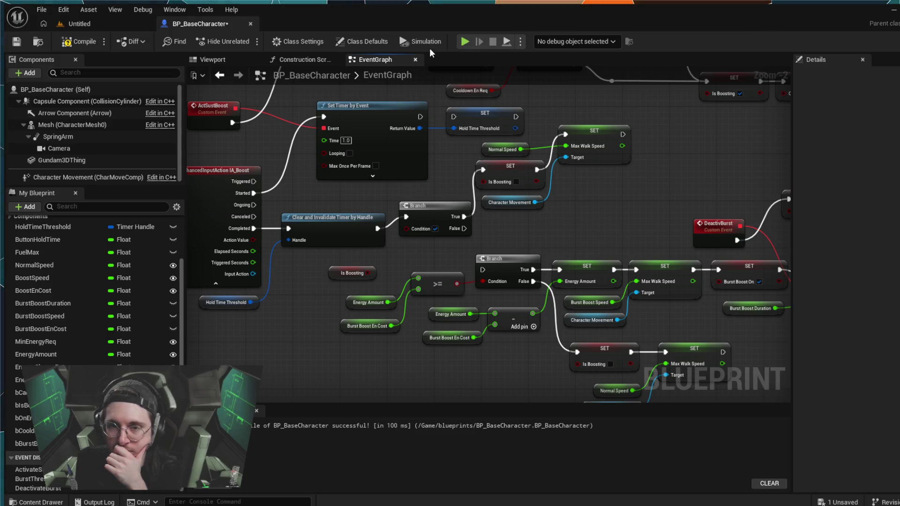
click(462, 44)
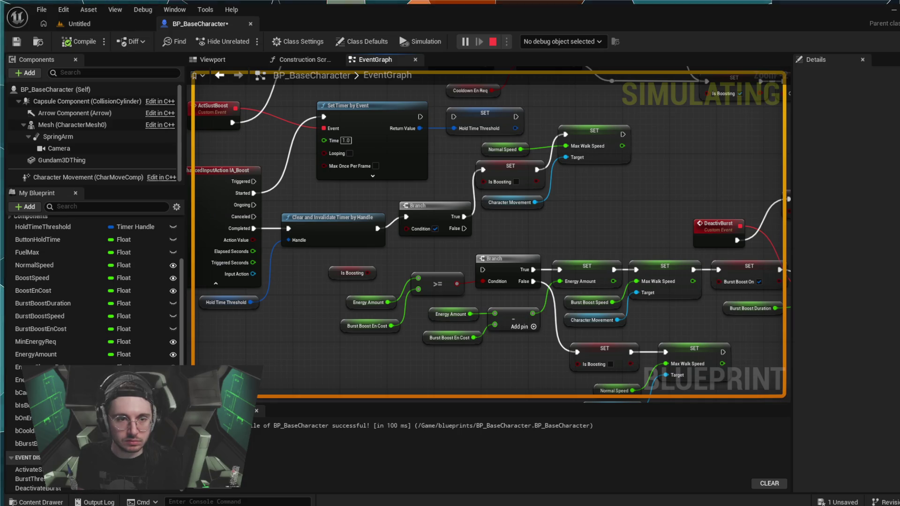
key(Escape)
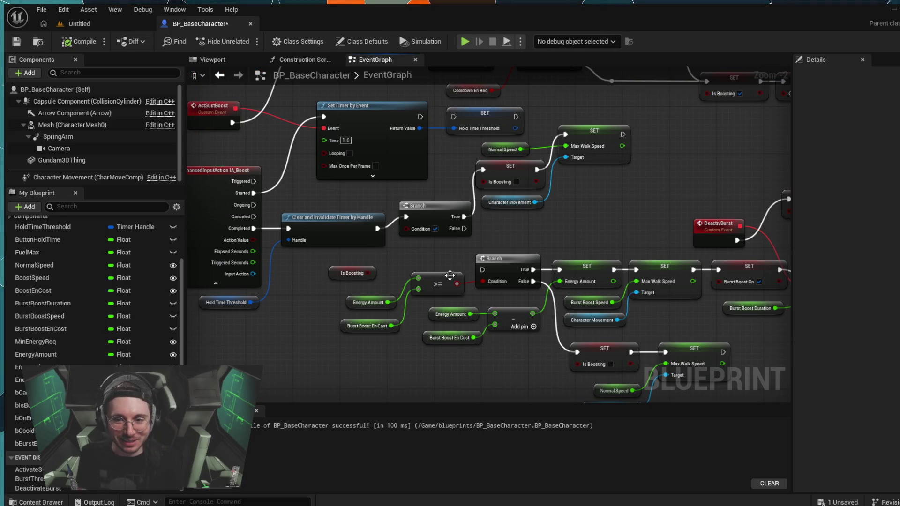
Reconnect Is Boosting to the upper Branch's Condition and compile the blueprint
drag(368, 273, 406, 228)
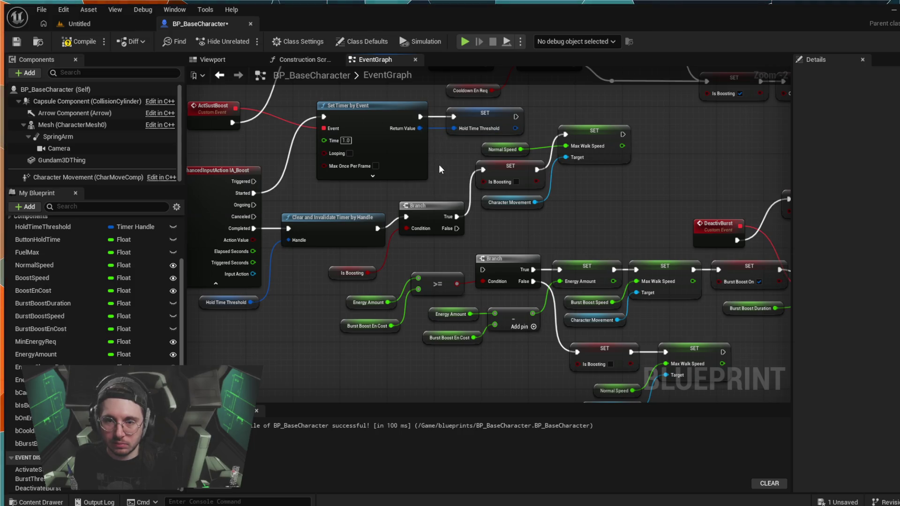
mouse_move(440, 168)
mouse_down()
mouse_move(487, 159)
mouse_move(510, 183)
mouse_move(484, 186)
mouse_move(441, 212)
mouse_up()
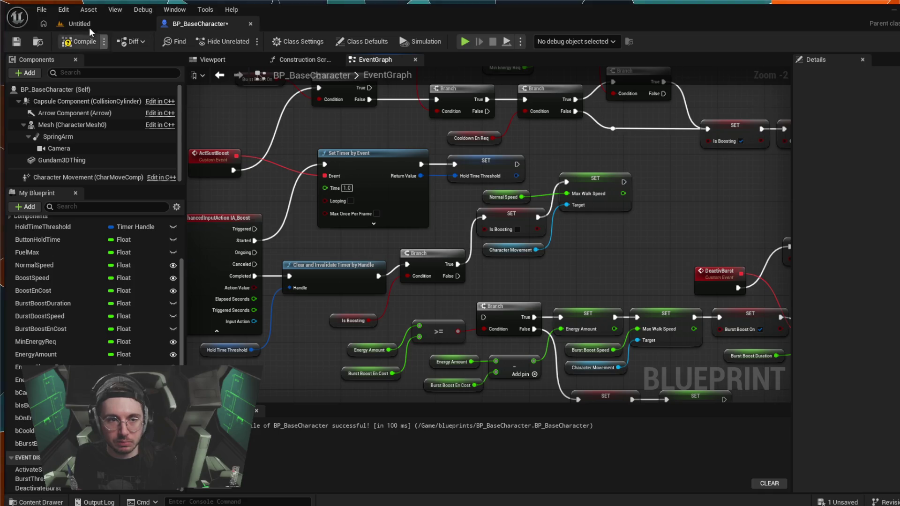
click(68, 44)
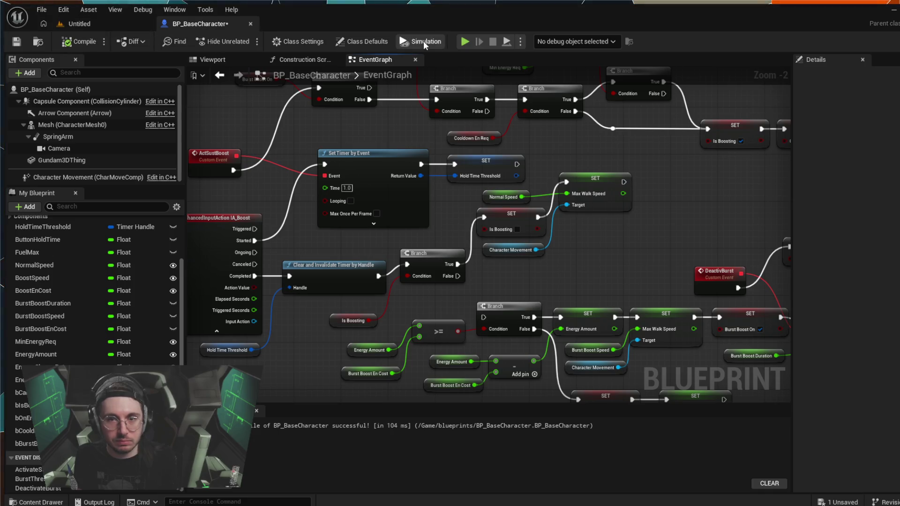
After a quick simulation run, route the upper Branch's False output into the energy-check Branch
click(463, 45)
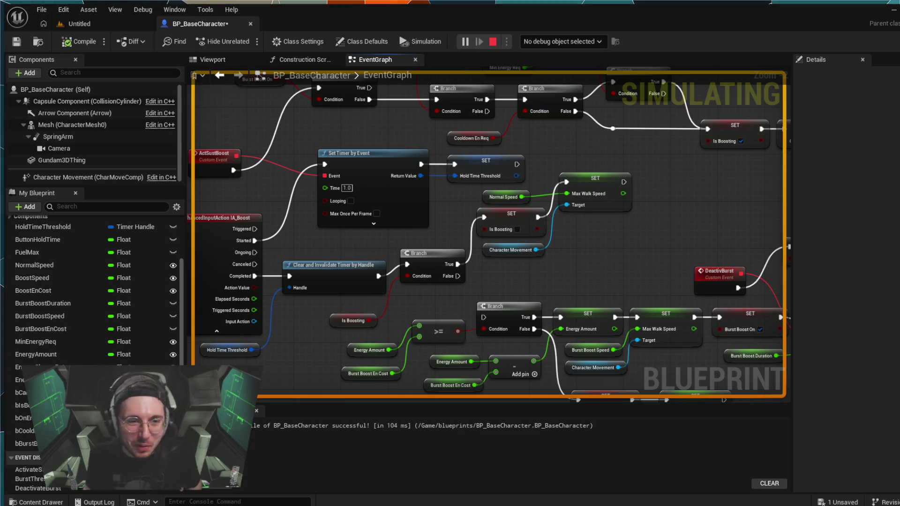
key(Escape)
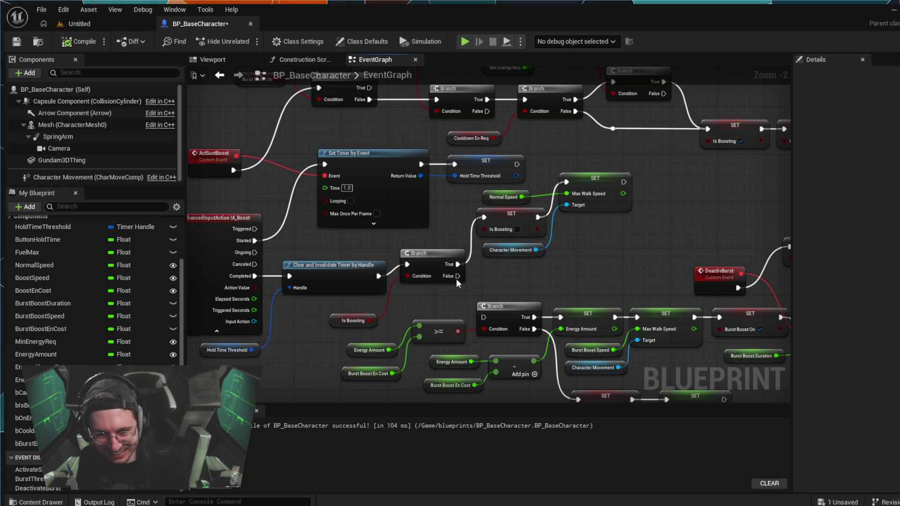
mouse_move(458, 276)
mouse_down()
mouse_move(471, 313)
mouse_move(483, 317)
mouse_up()
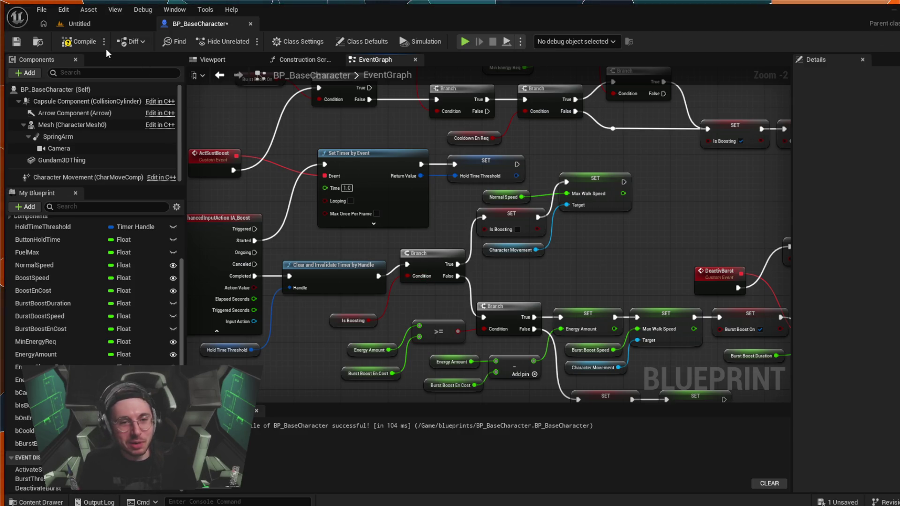
Playtest the green mech in the Untitled level, watching the readout climb back to 100.0, then return to BP_BaseCharacter
click(86, 27)
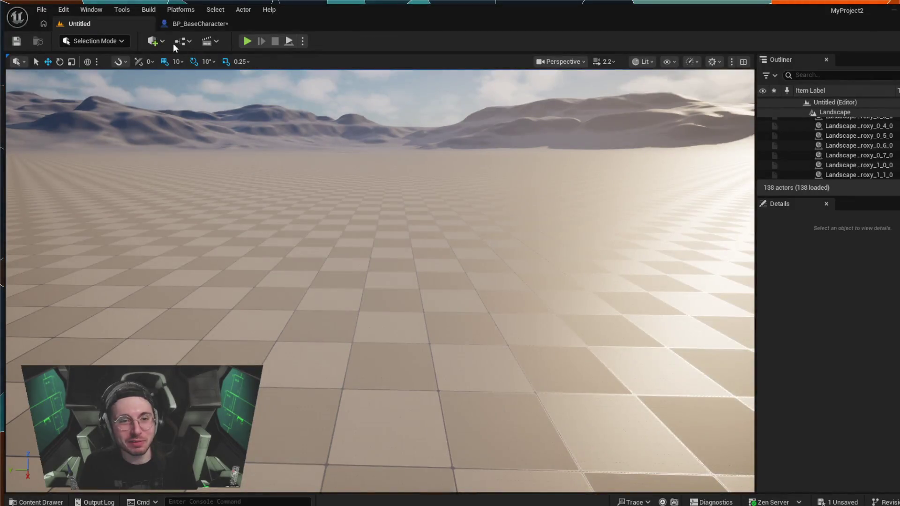
click(247, 43)
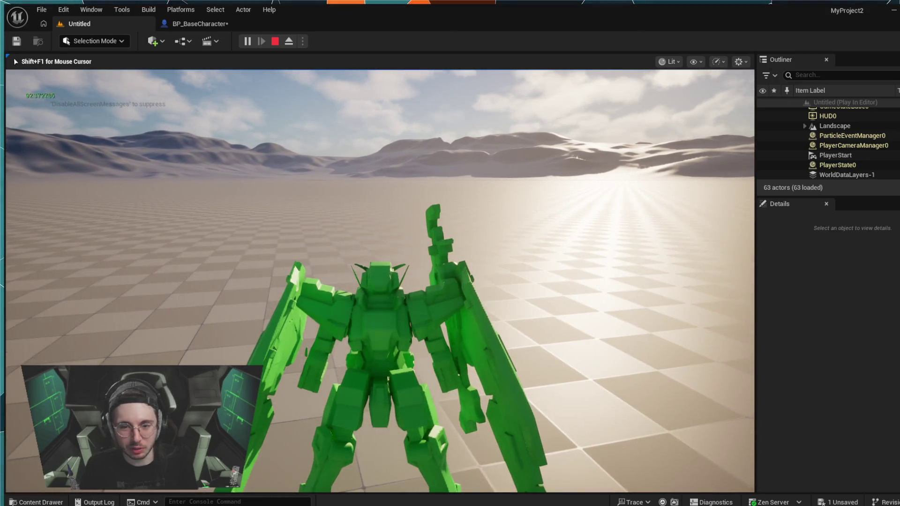
click(311, 190)
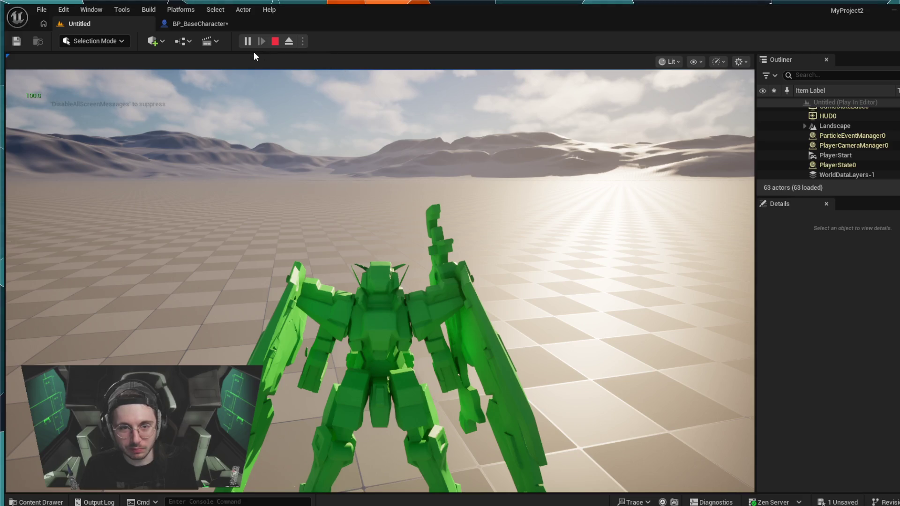
key(Escape)
click(201, 24)
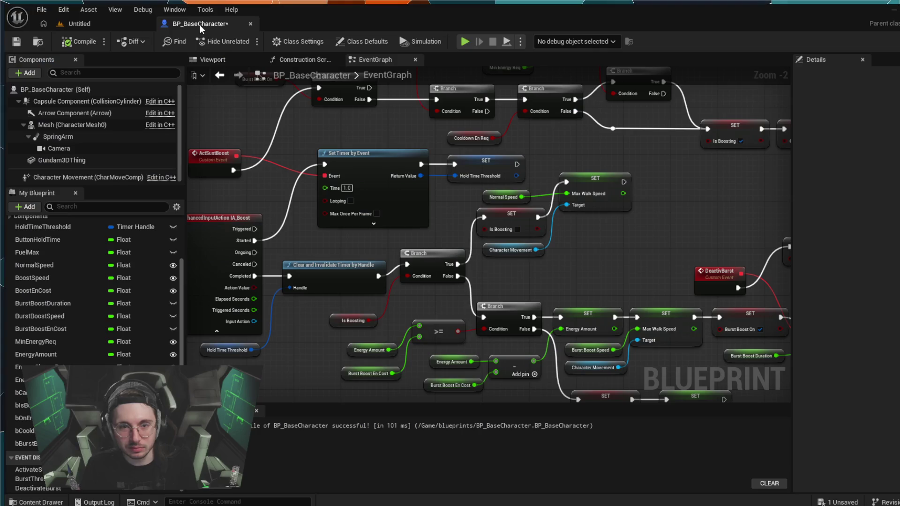
drag(679, 244, 547, 211)
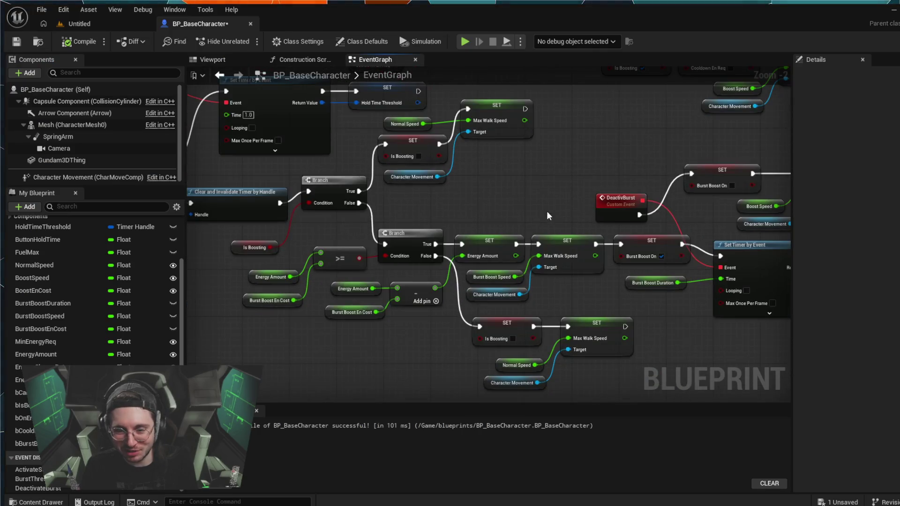
drag(662, 349, 644, 333)
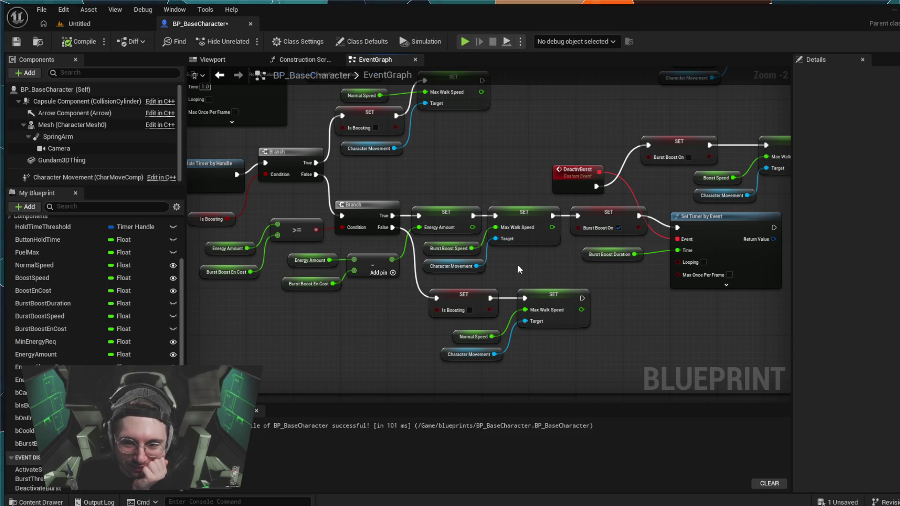
mouse_move(629, 291)
mouse_down()
mouse_move(442, 295)
mouse_move(474, 265)
mouse_up()
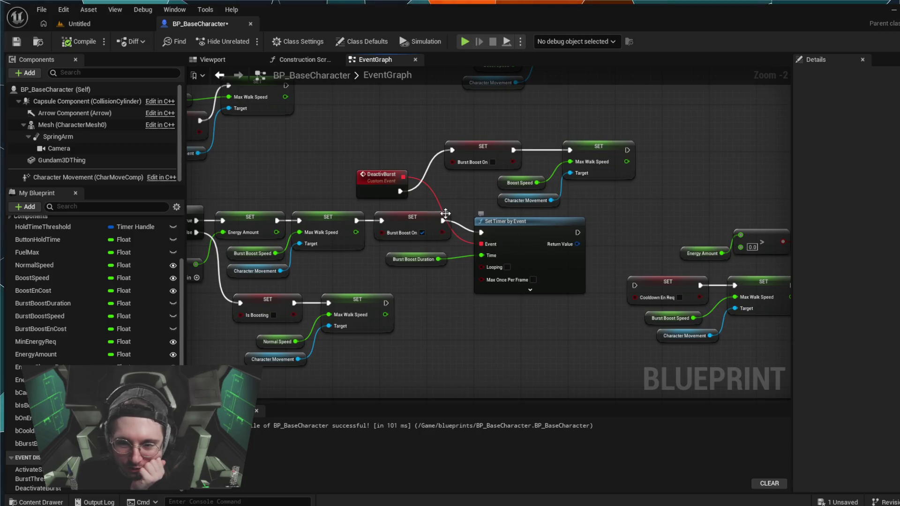
click(379, 181)
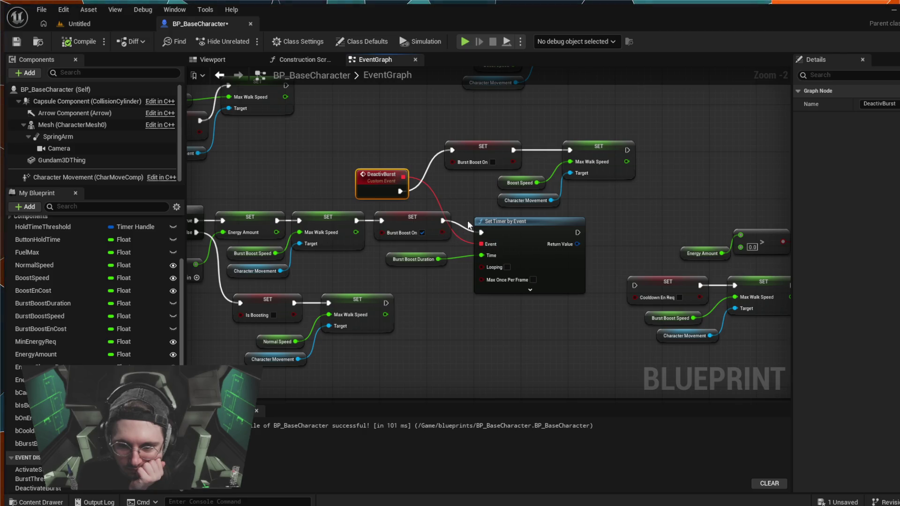
click(423, 263)
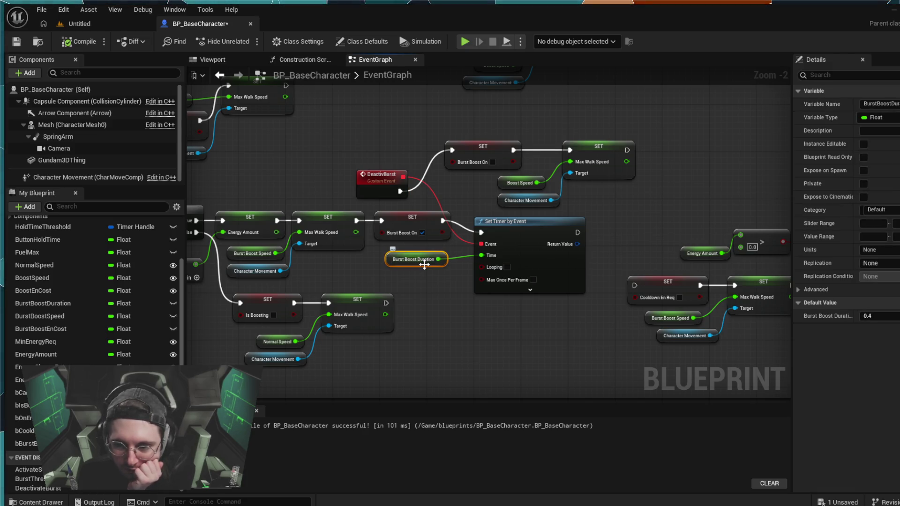
Inspect Set Timer by Event's advanced pins and survey the DeactivBurst and boost speed chain
click(536, 290)
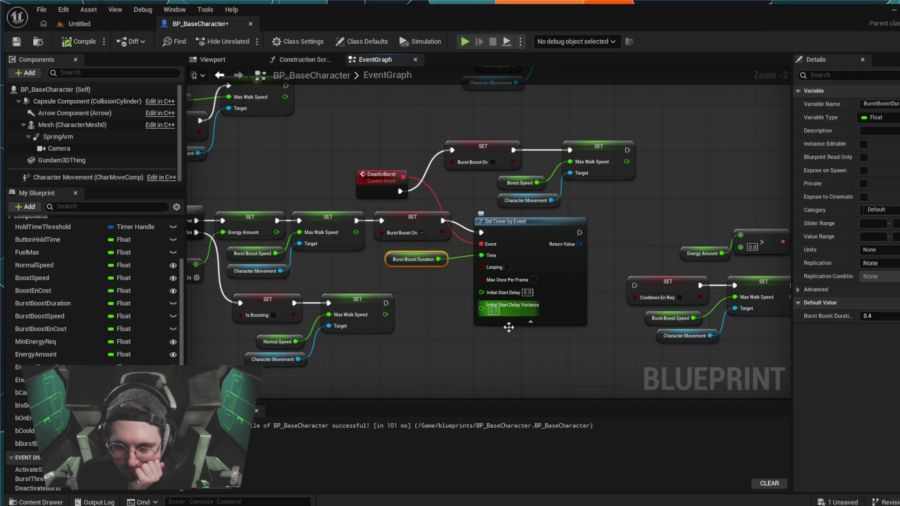
click(530, 322)
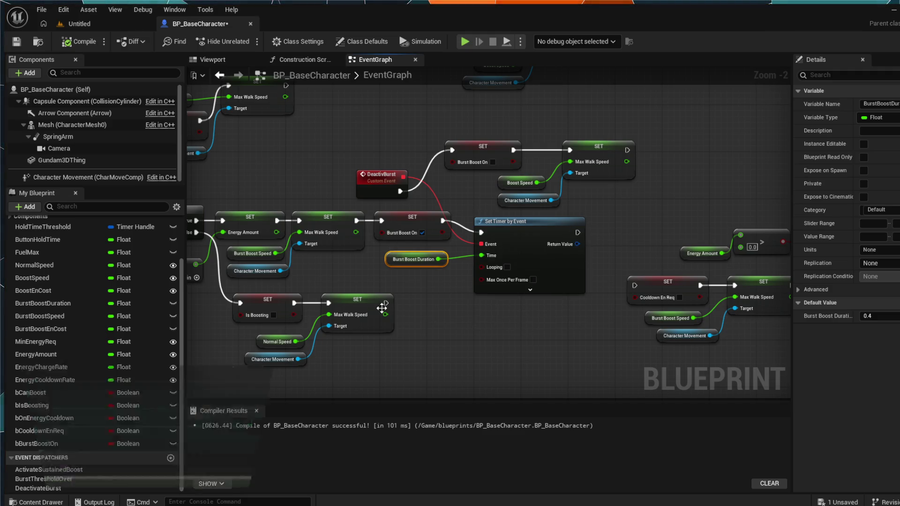
drag(258, 298, 394, 321)
scroll(394, 321, up, 2)
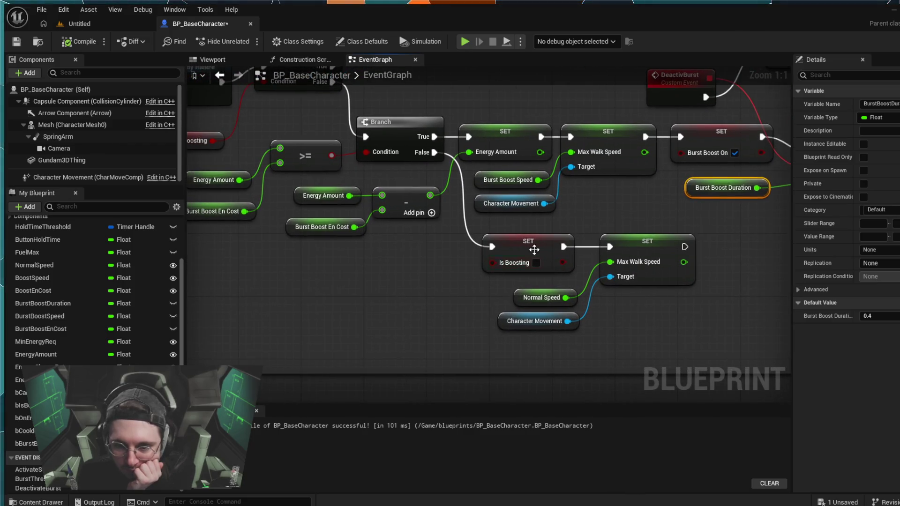
drag(650, 225, 579, 237)
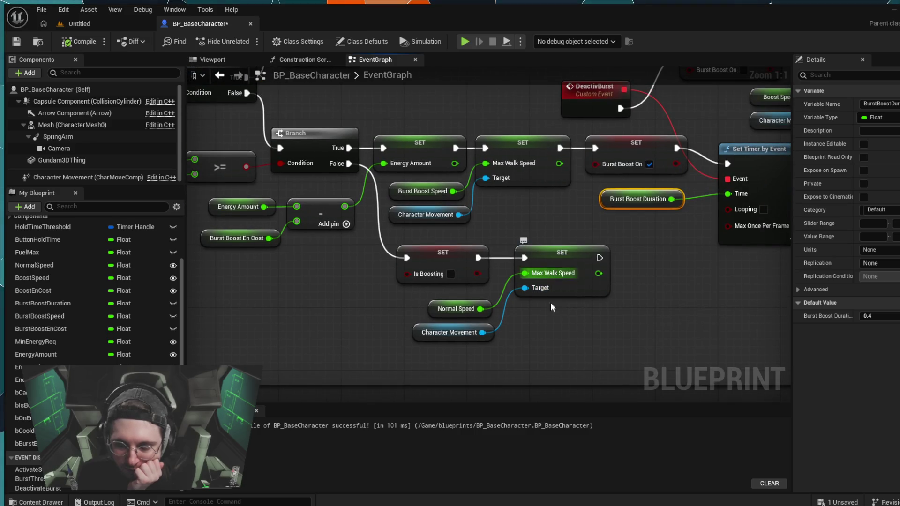
drag(278, 170, 372, 178)
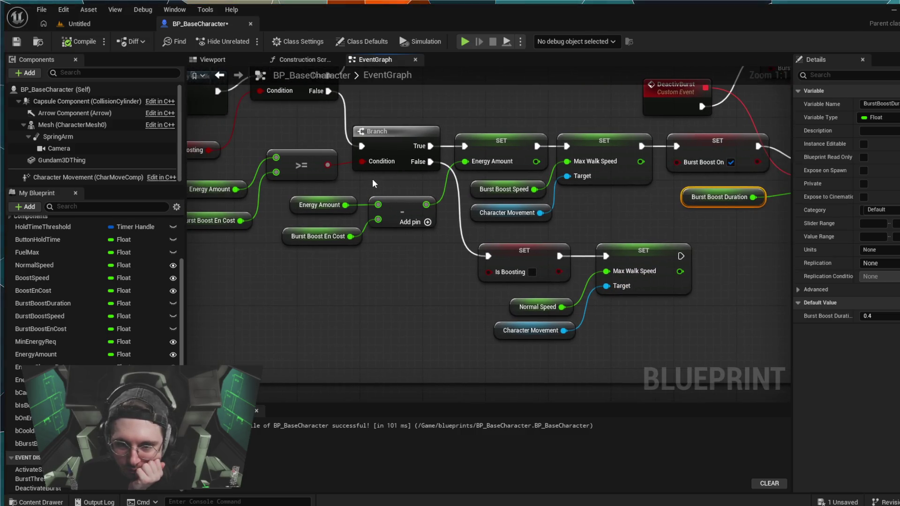
drag(412, 101, 458, 131)
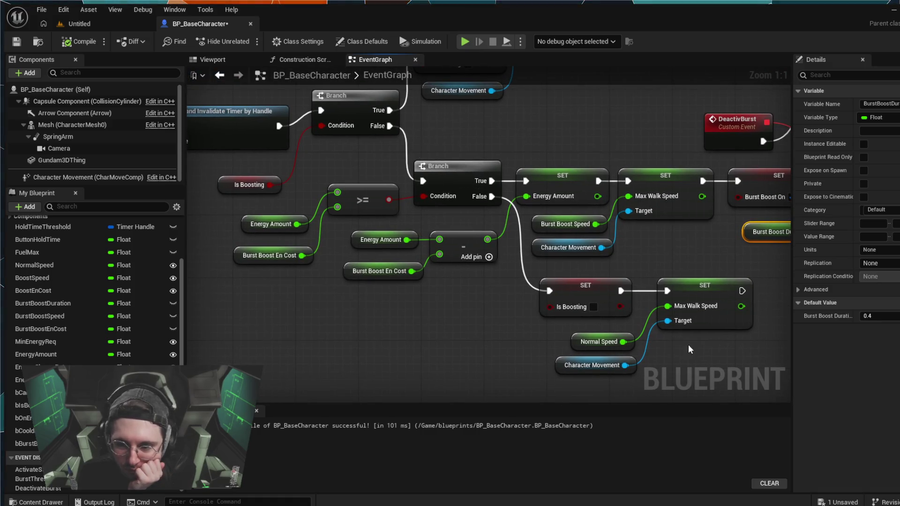
drag(688, 347, 552, 337)
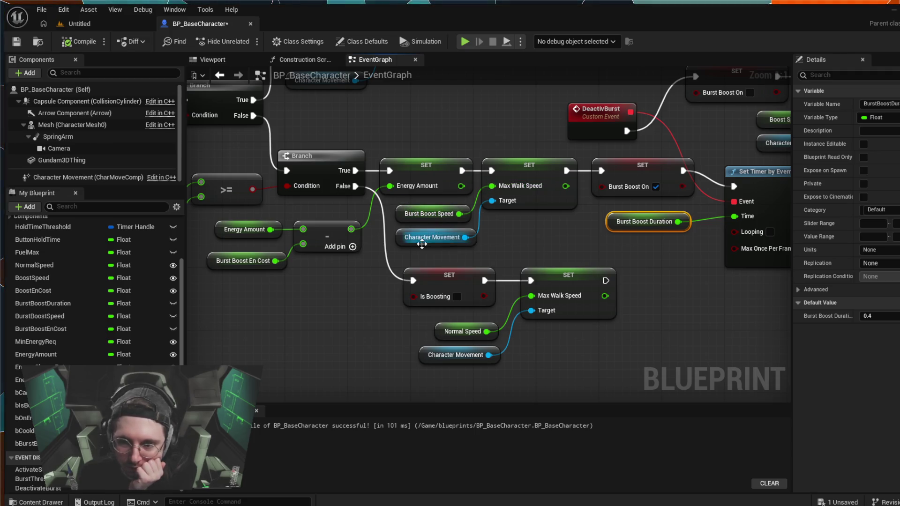
mouse_move(522, 221)
mouse_down()
mouse_move(457, 210)
mouse_move(451, 234)
mouse_up()
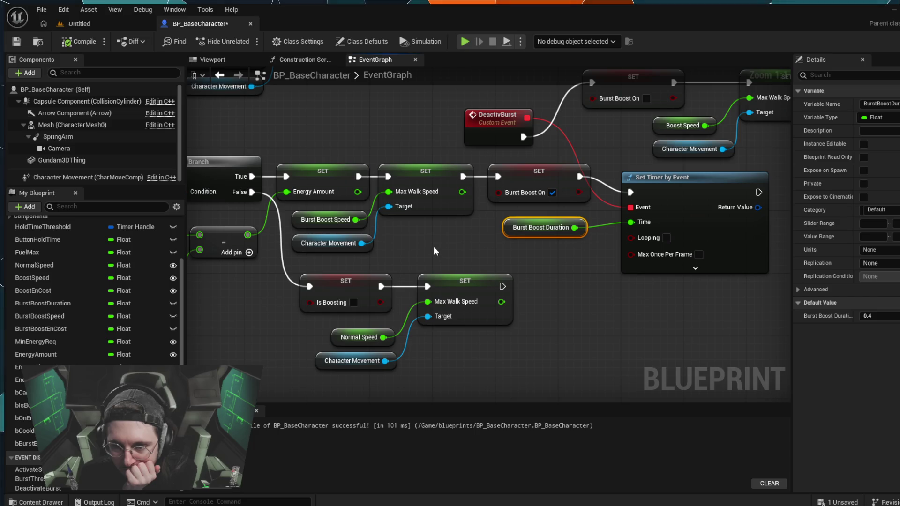
mouse_move(435, 243)
mouse_down()
mouse_move(581, 231)
mouse_move(542, 237)
mouse_up()
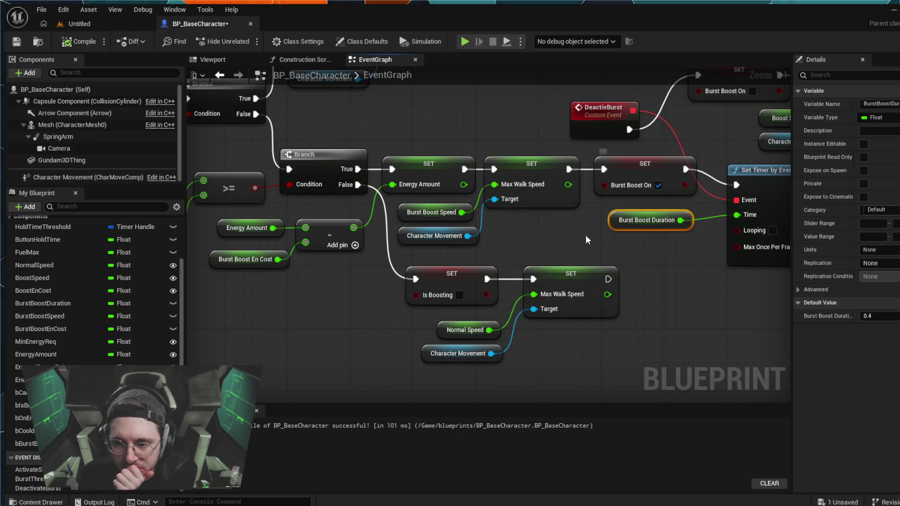
drag(586, 234, 548, 246)
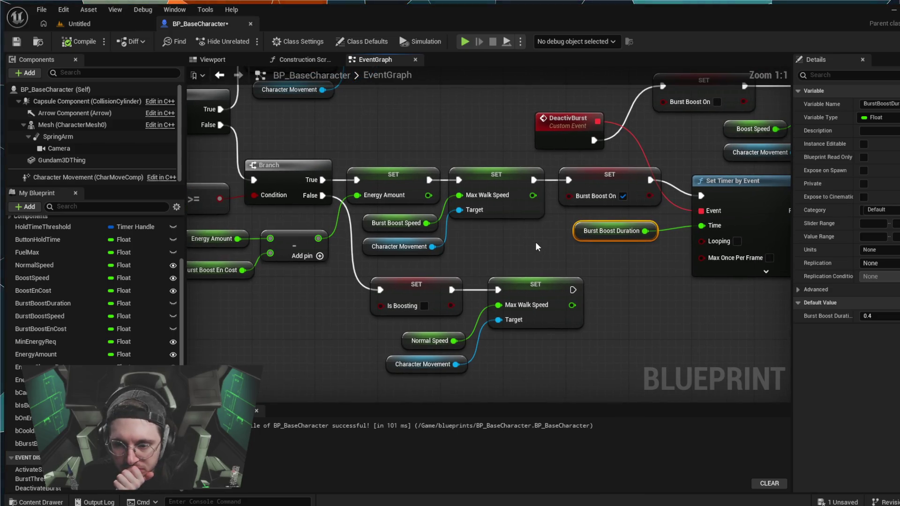
click(521, 249)
drag(532, 244, 513, 256)
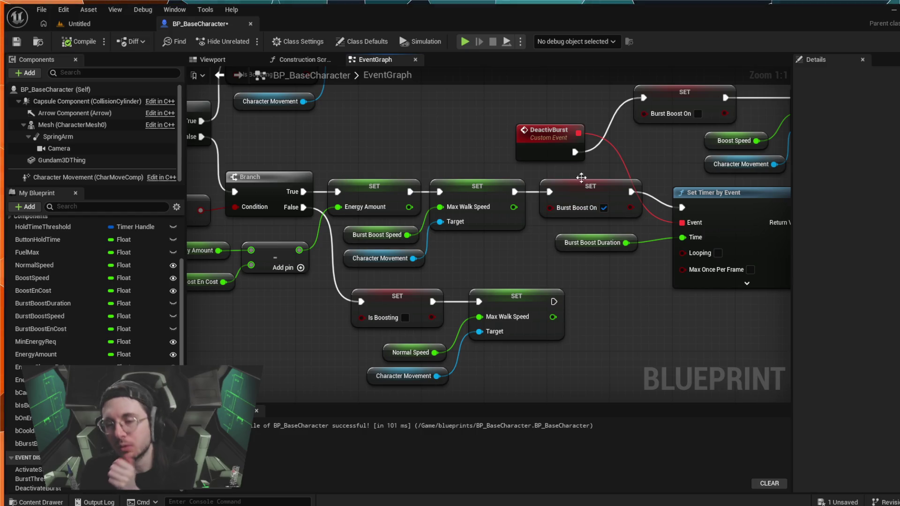
Unhook SET Burst Boost On from the timer and rewire it before SET Max Walk Speed
alt+click(663, 201)
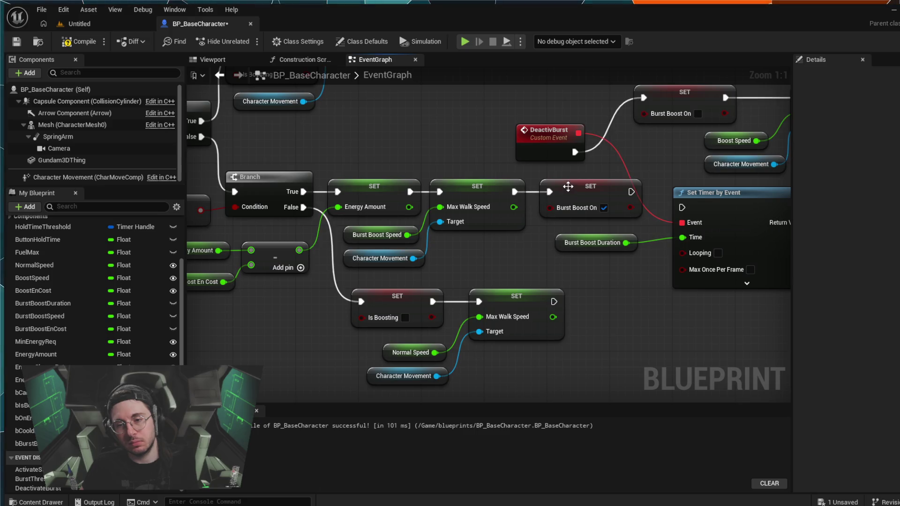
mouse_move(561, 185)
mouse_down()
mouse_move(459, 157)
mouse_move(427, 136)
mouse_up()
click(426, 189)
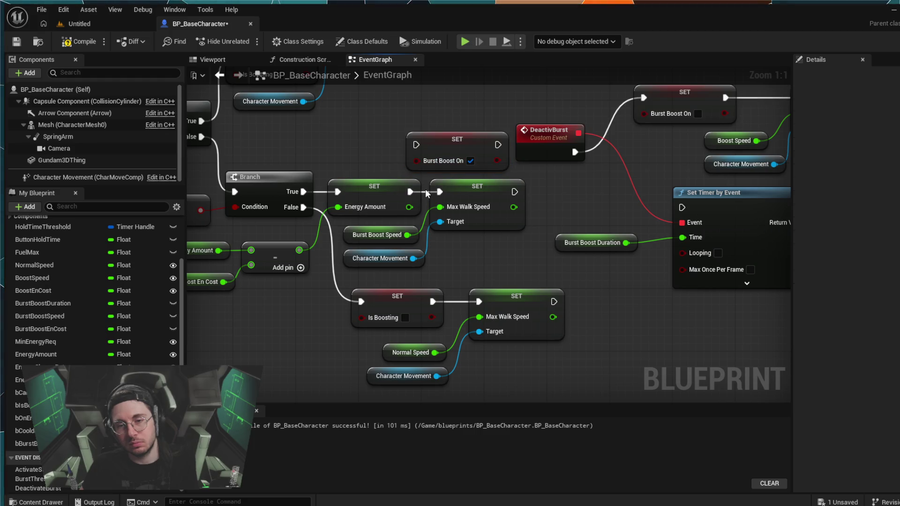
drag(427, 141, 403, 133)
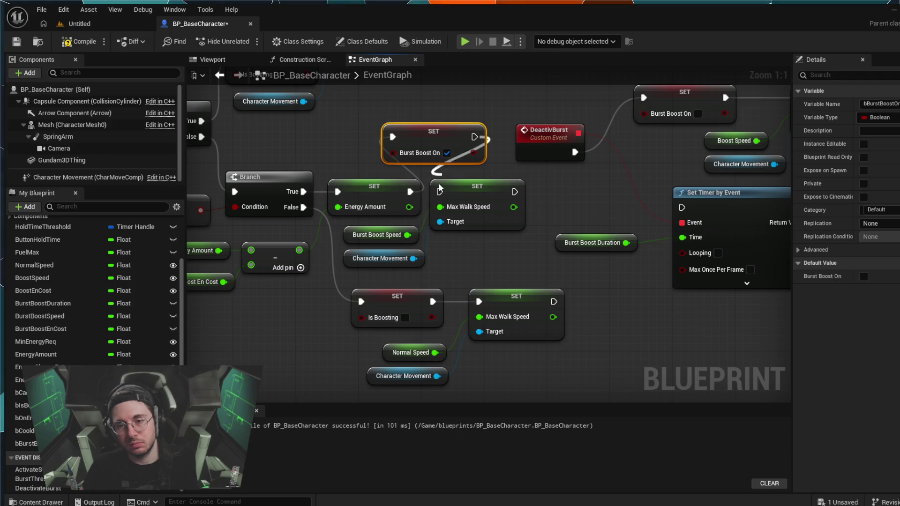
drag(474, 137, 440, 193)
drag(515, 192, 682, 207)
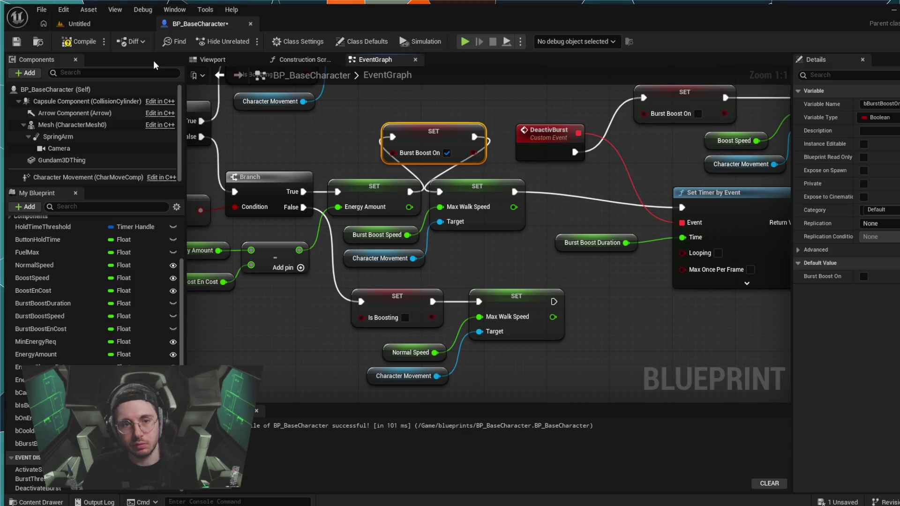
click(71, 26)
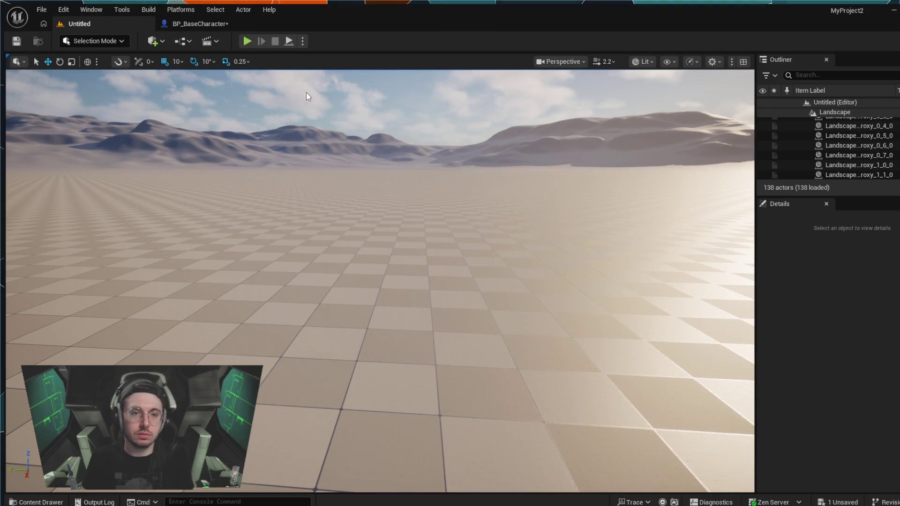
click(249, 41)
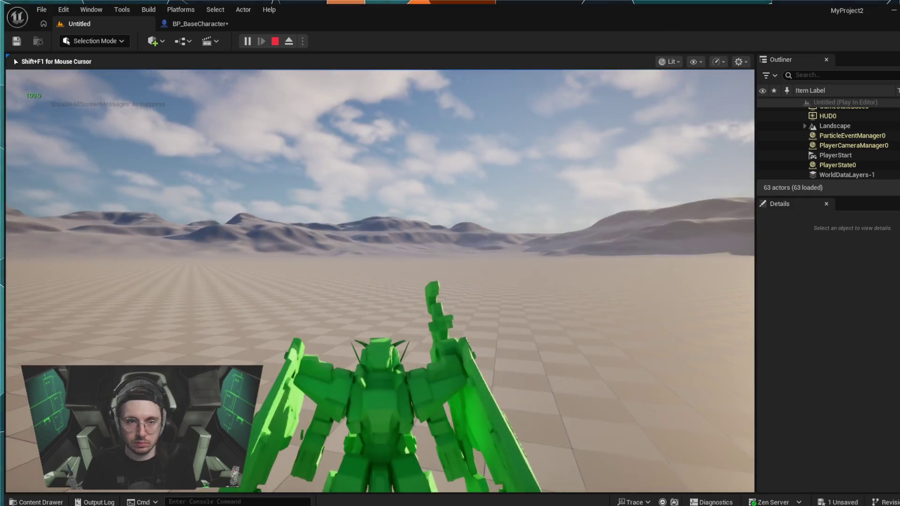
key(Escape)
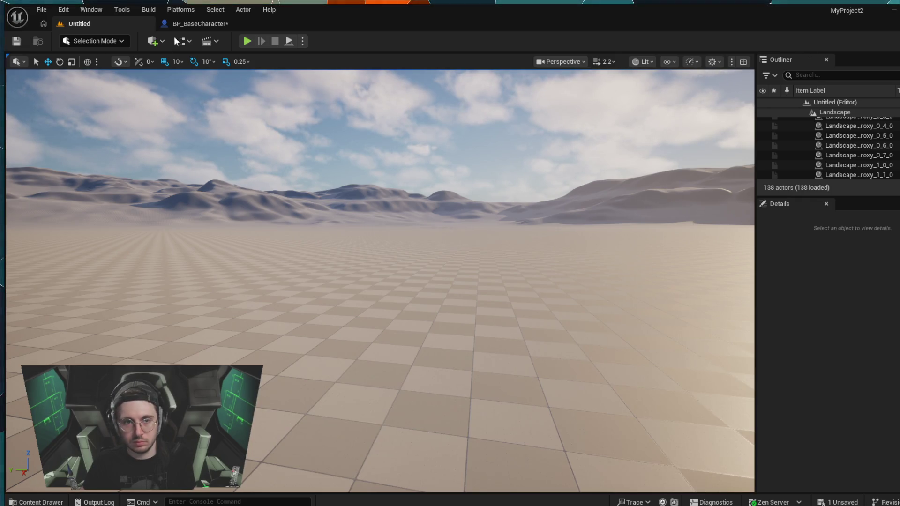
click(190, 24)
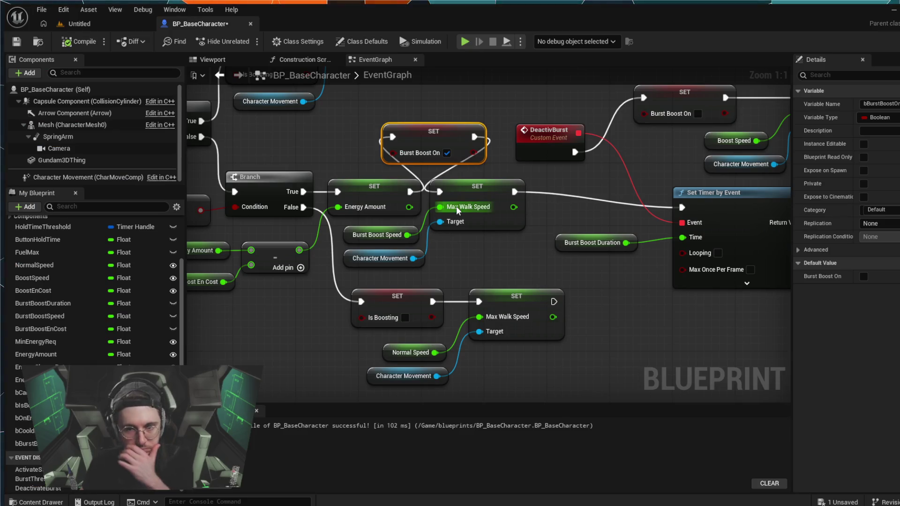
Delete the Set Timer by Event node, leaving Burst Boost On and Burst Boost Duration unconnected
click(370, 161)
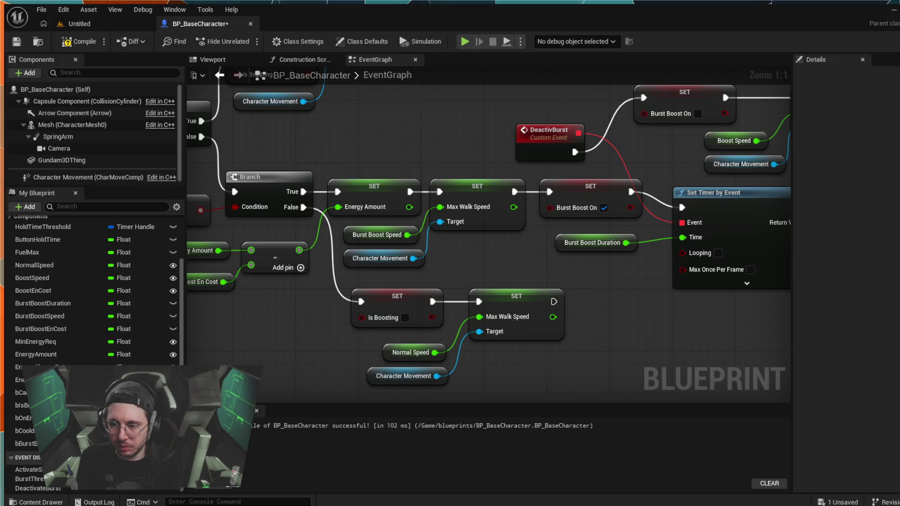
mouse_move(674, 311)
mouse_down()
mouse_move(498, 315)
mouse_move(394, 341)
mouse_up()
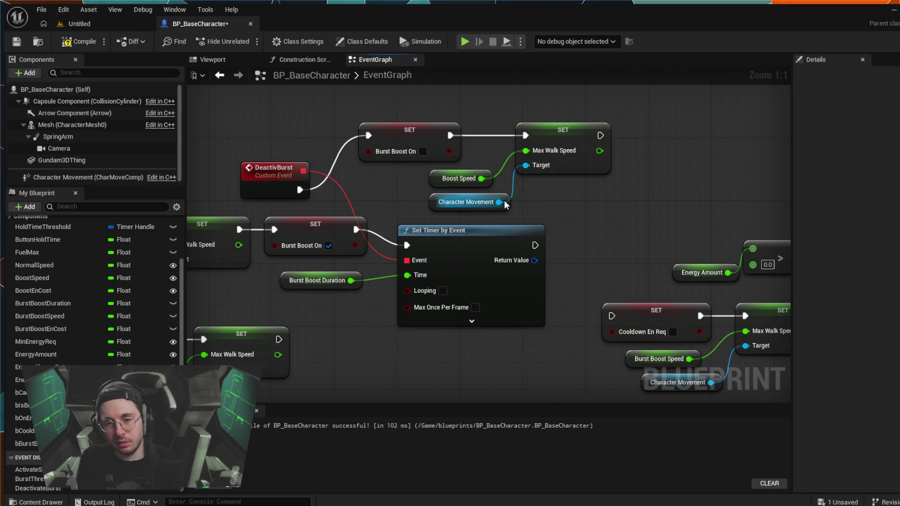
drag(309, 366, 335, 359)
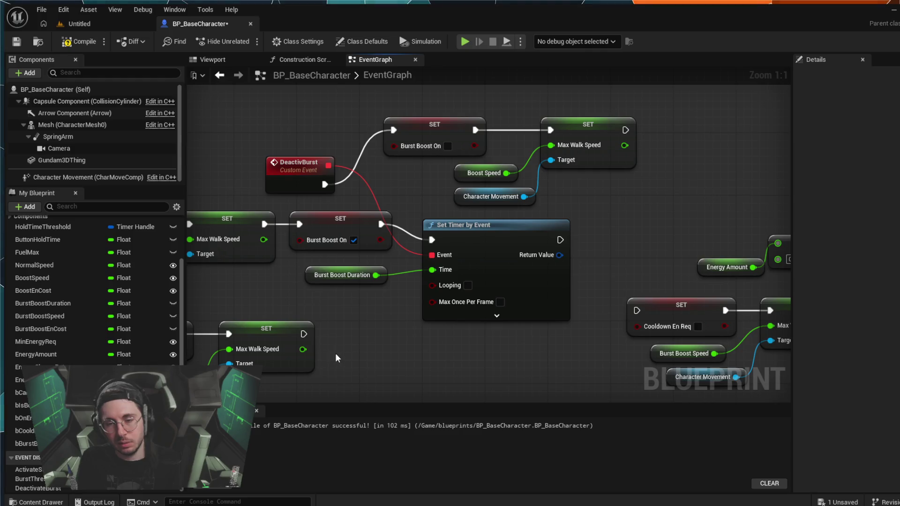
drag(445, 225, 446, 214)
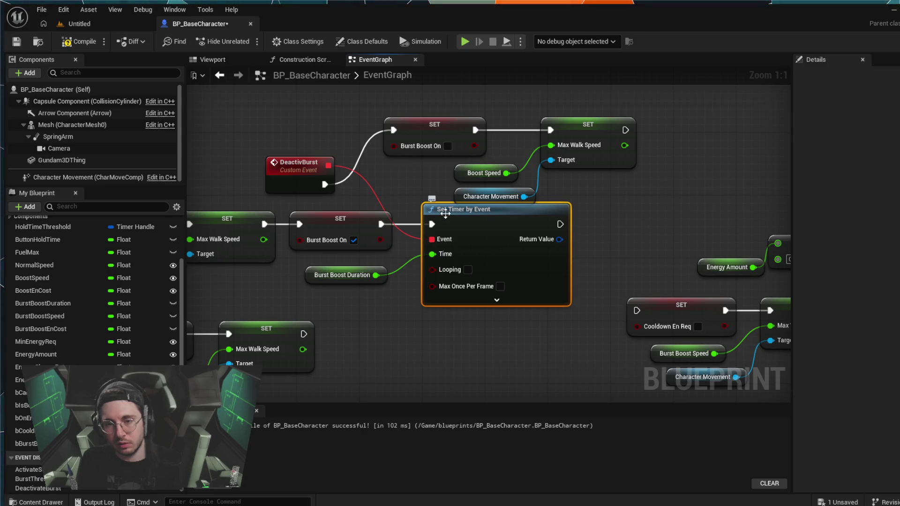
key(ctrl+z)
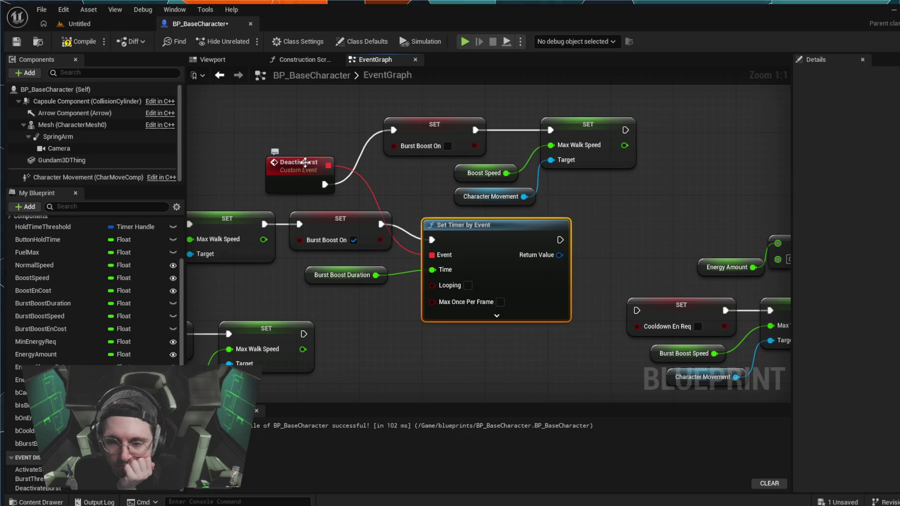
click(302, 130)
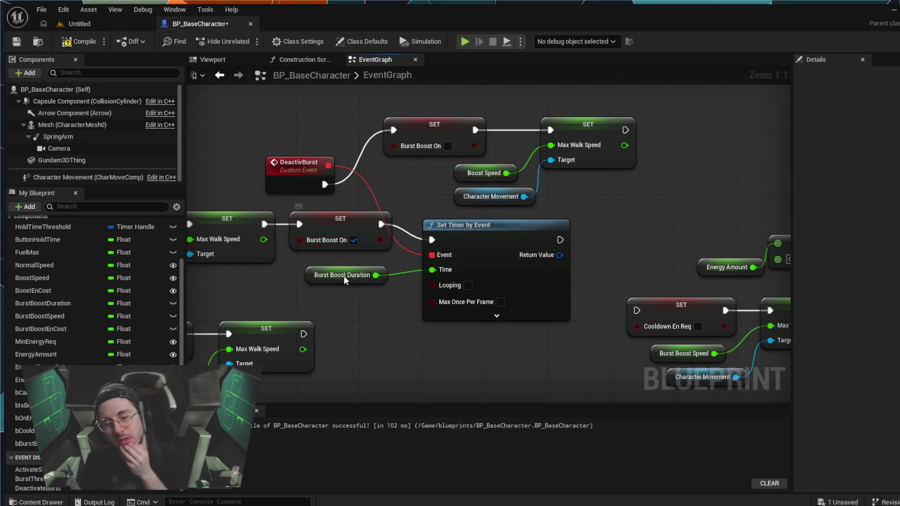
drag(407, 357, 412, 355)
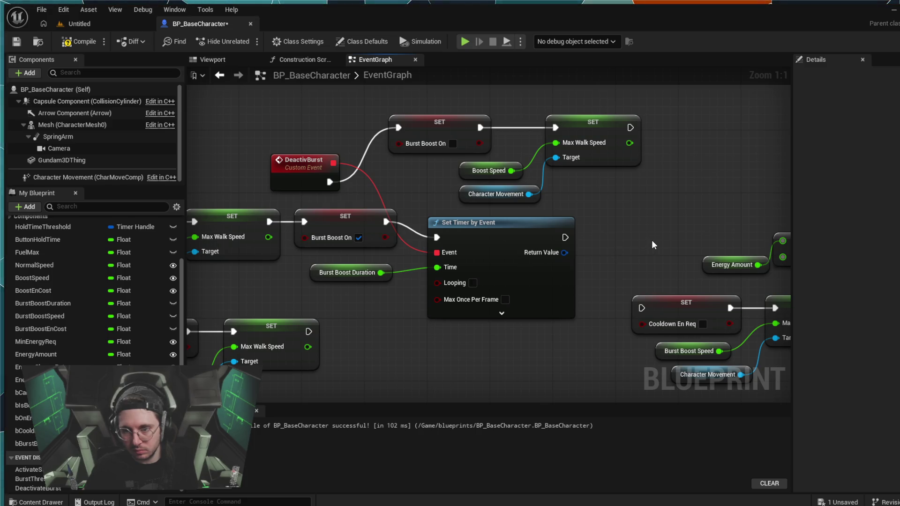
scroll(653, 242, down, 2)
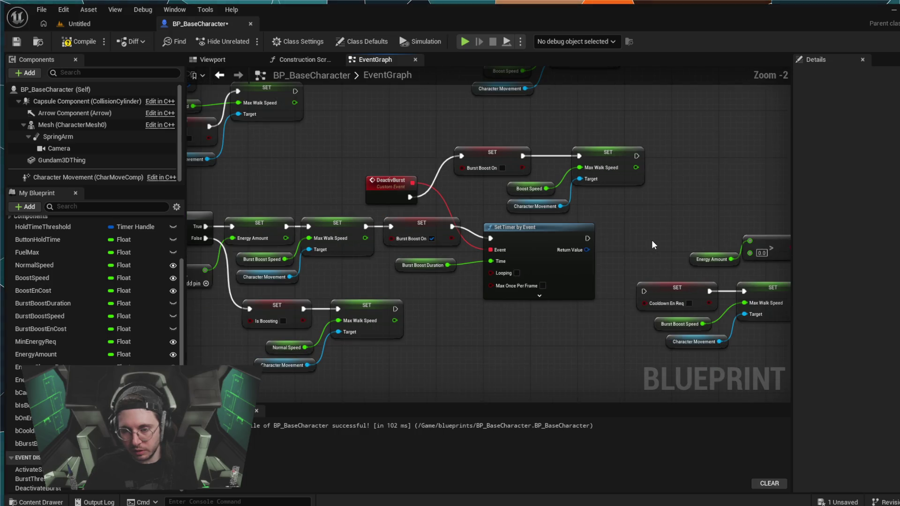
scroll(654, 245, up, 2)
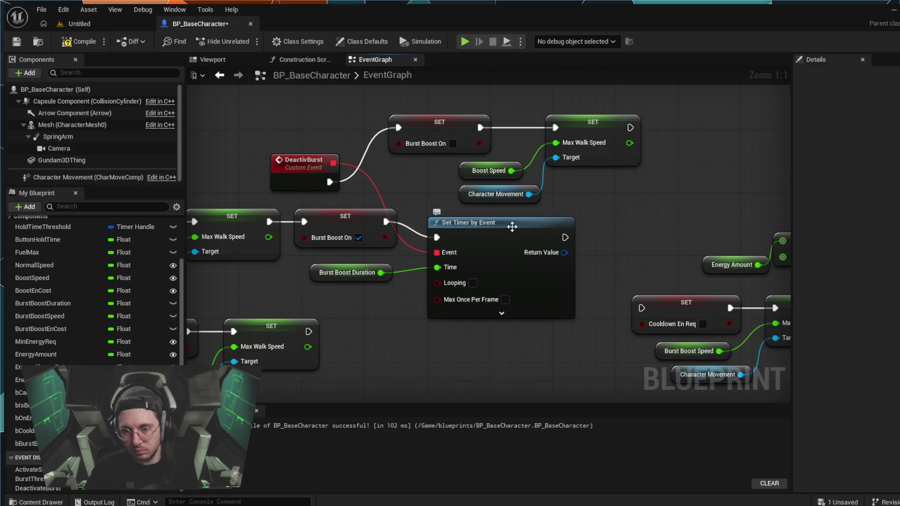
click(464, 240)
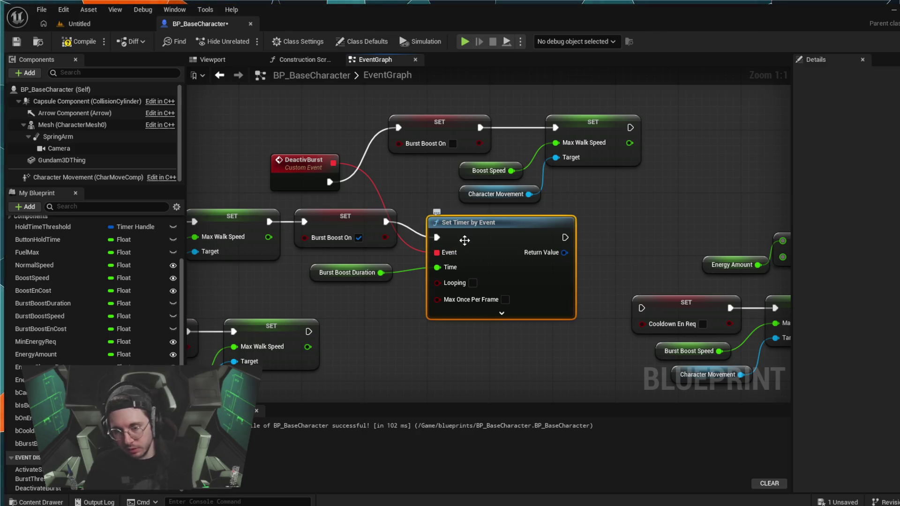
key(Delete)
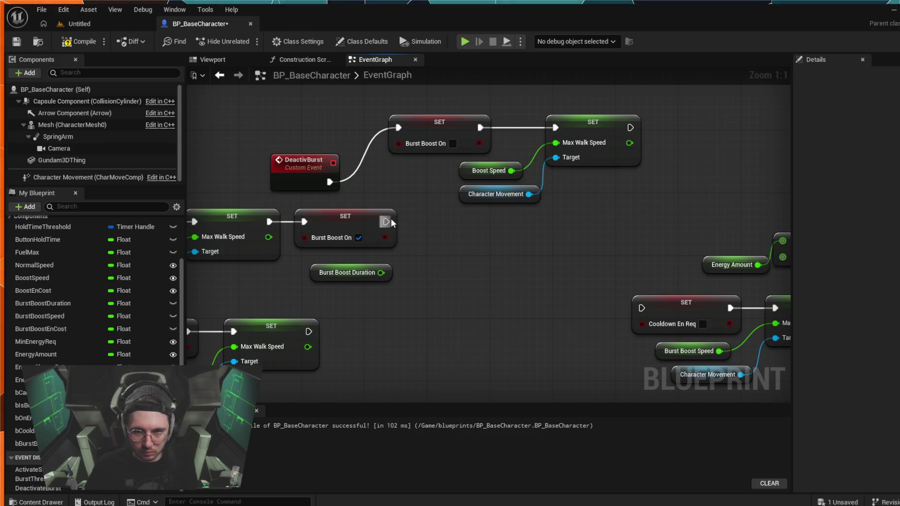
Add a Delay after SET Burst Boost On, with Burst Boost Duration as its Duration
drag(391, 220, 414, 223)
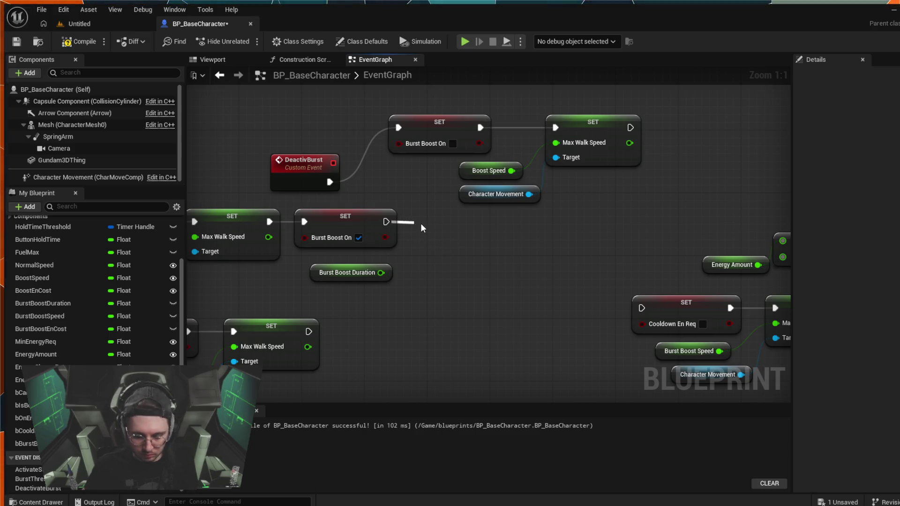
click(463, 264)
drag(381, 272, 418, 255)
mouse_move(454, 216)
mouse_down()
mouse_move(438, 213)
mouse_move(468, 216)
mouse_move(397, 131)
mouse_up()
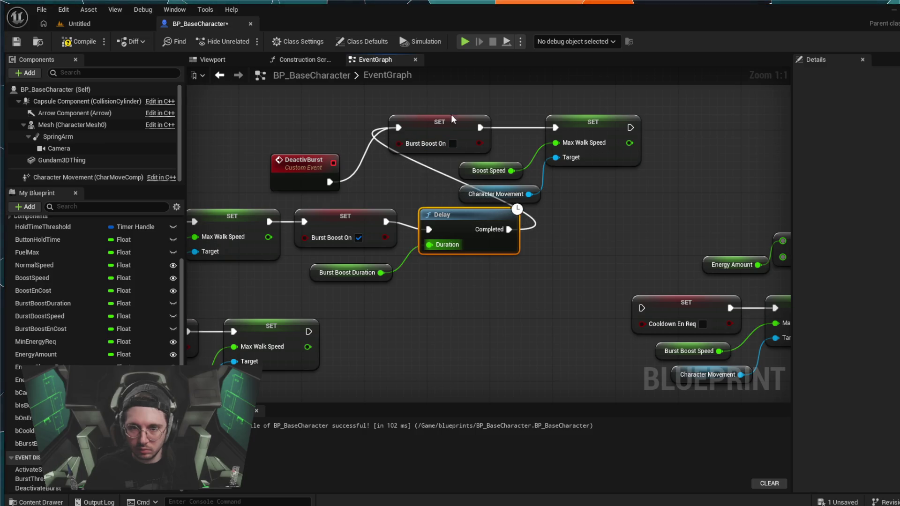
Shift the boost-off and walk speed reset nodes right and disconnect DeactivBurst from them
mouse_move(373, 101)
mouse_down()
mouse_move(536, 199)
mouse_move(645, 199)
mouse_up()
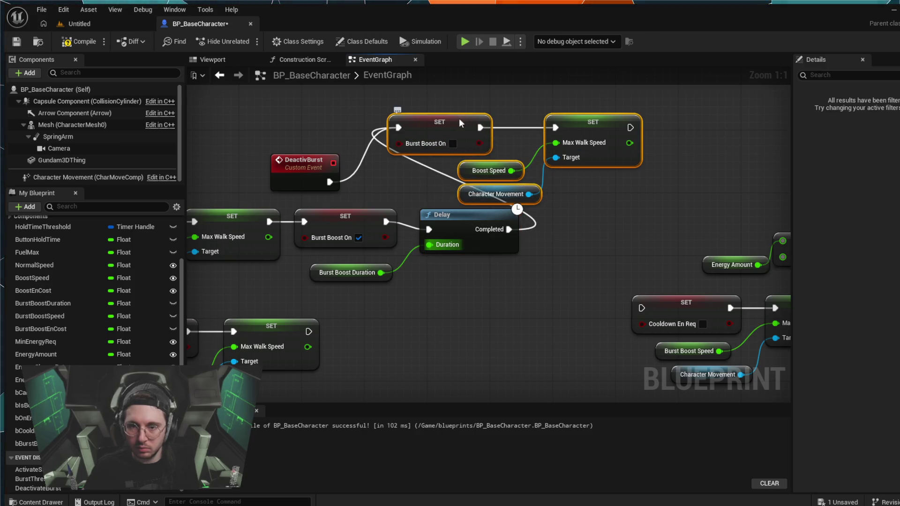
drag(460, 123, 611, 130)
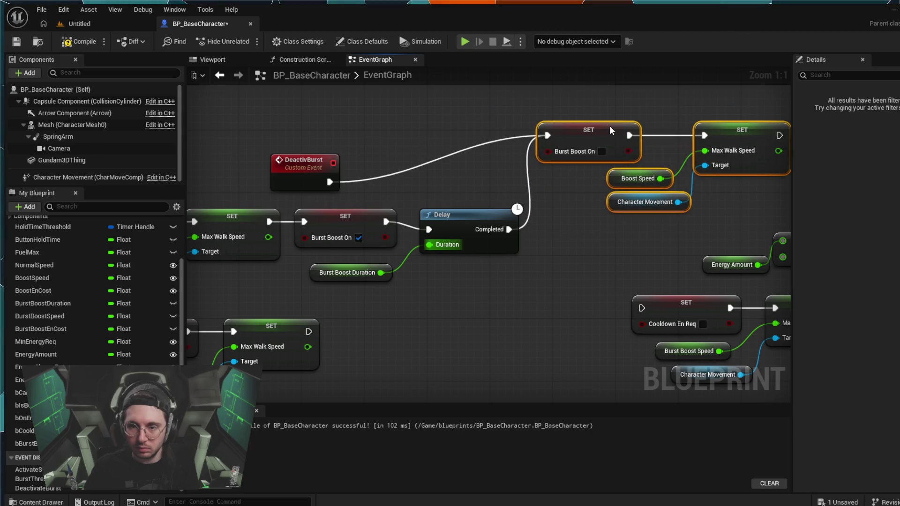
click(434, 159)
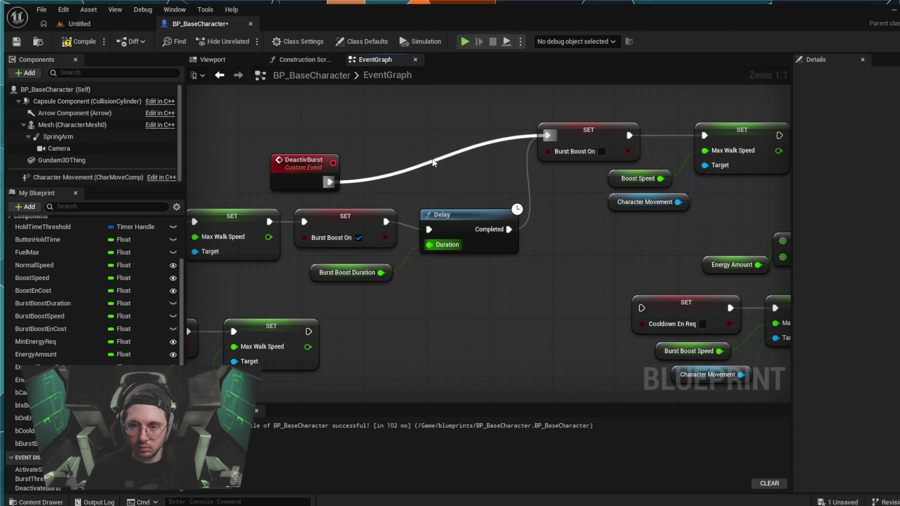
alt+click(442, 158)
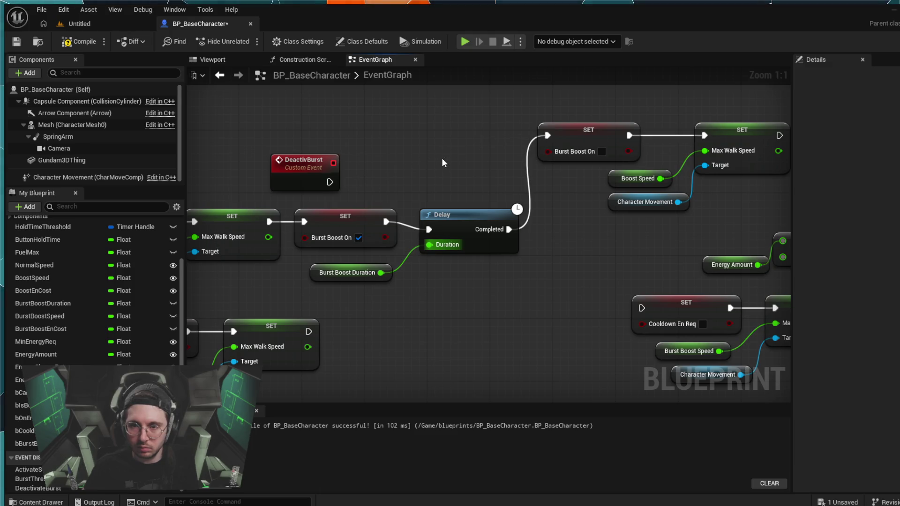
scroll(606, 151, down, 2)
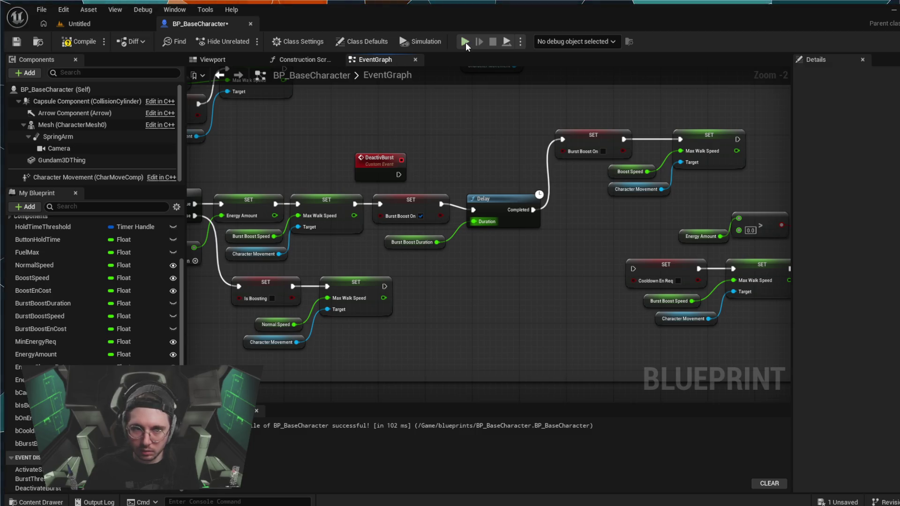
click(123, 27)
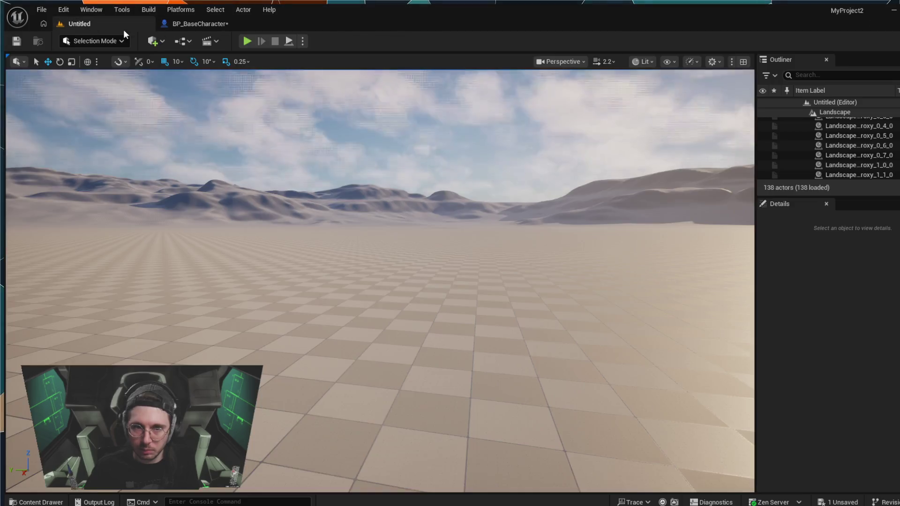
key(alt+p)
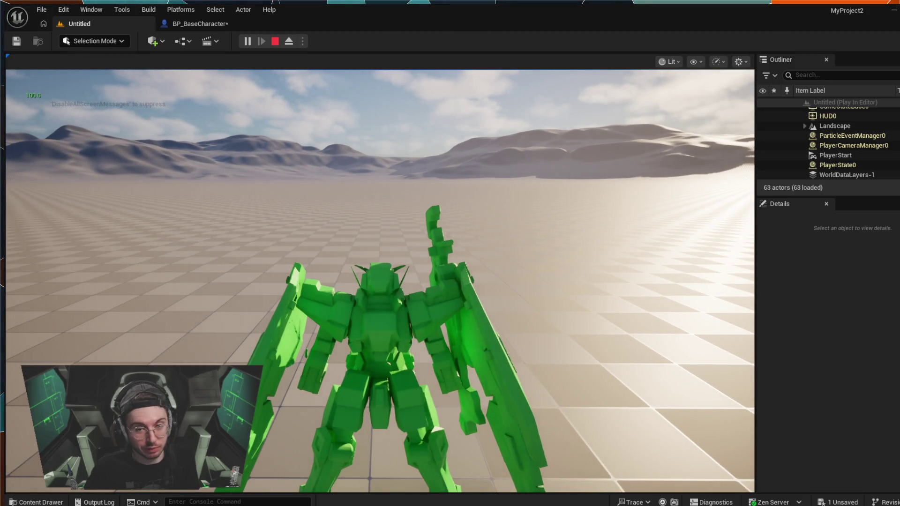
key(Escape)
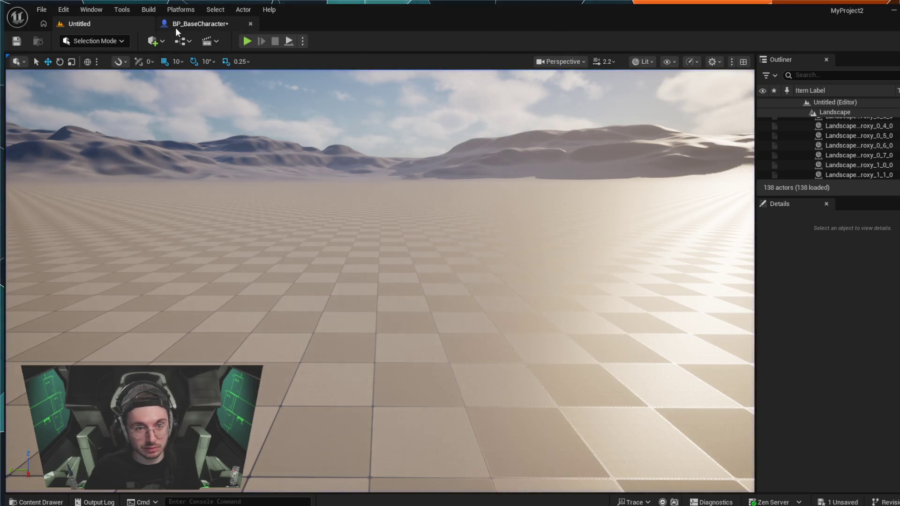
click(176, 29)
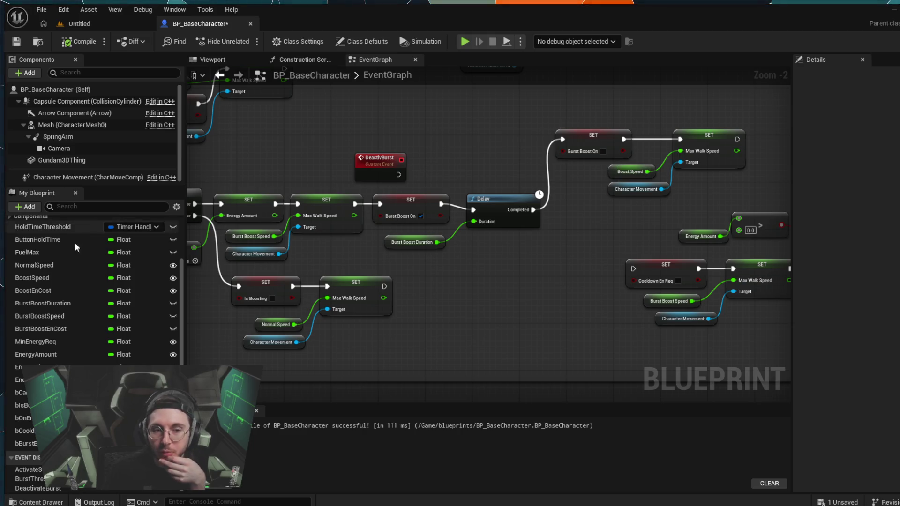
scroll(434, 349, down, 1)
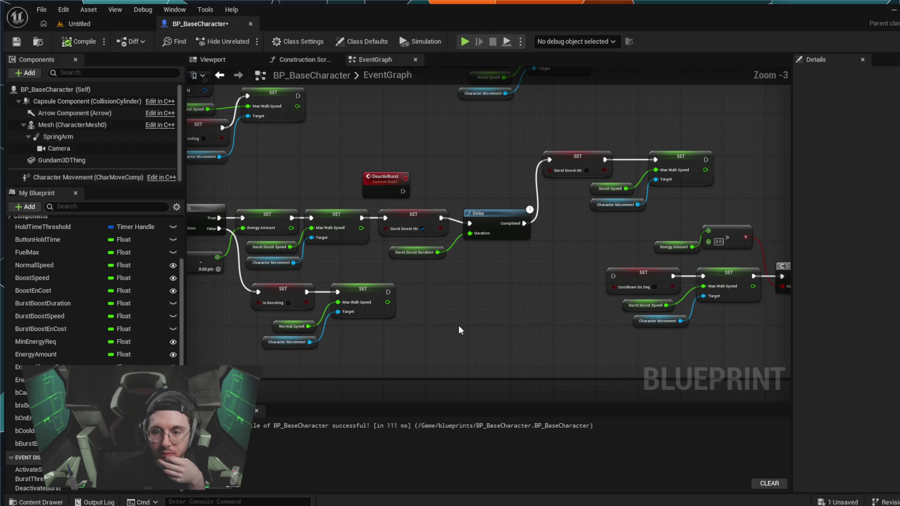
drag(488, 325, 652, 302)
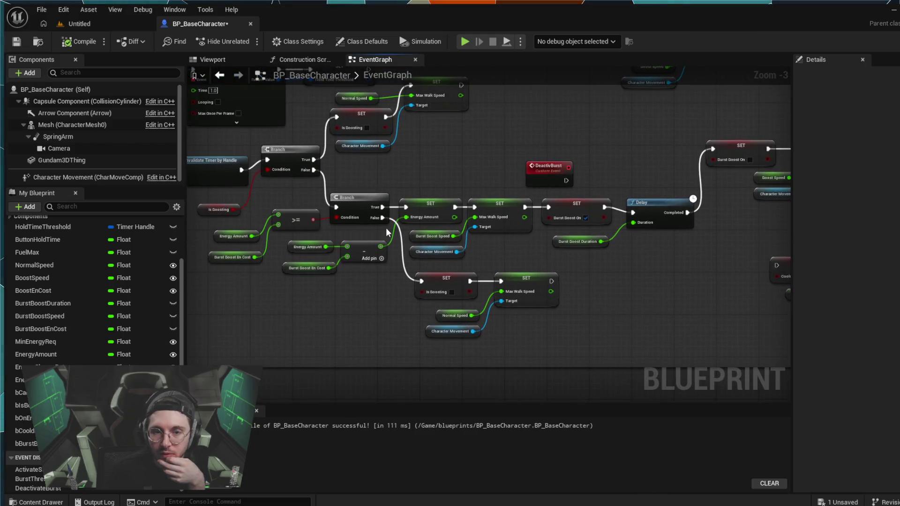
alt+click(323, 182)
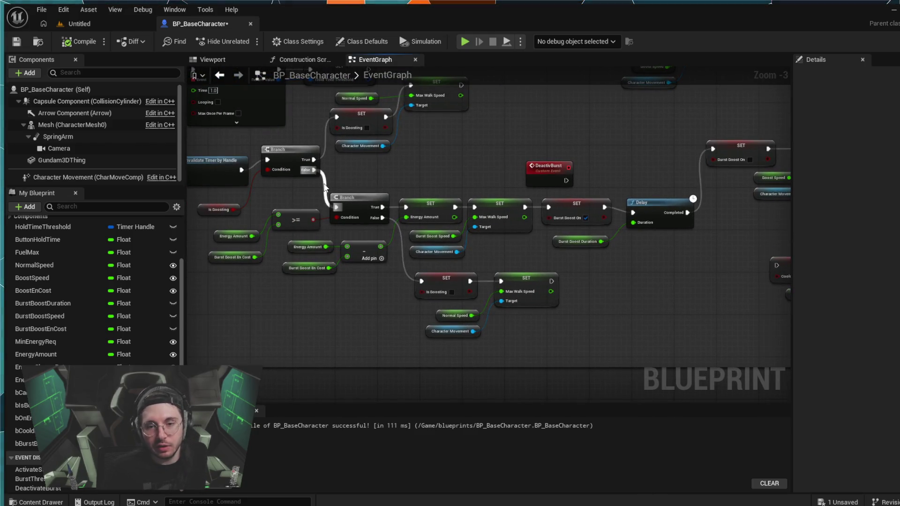
click(462, 43)
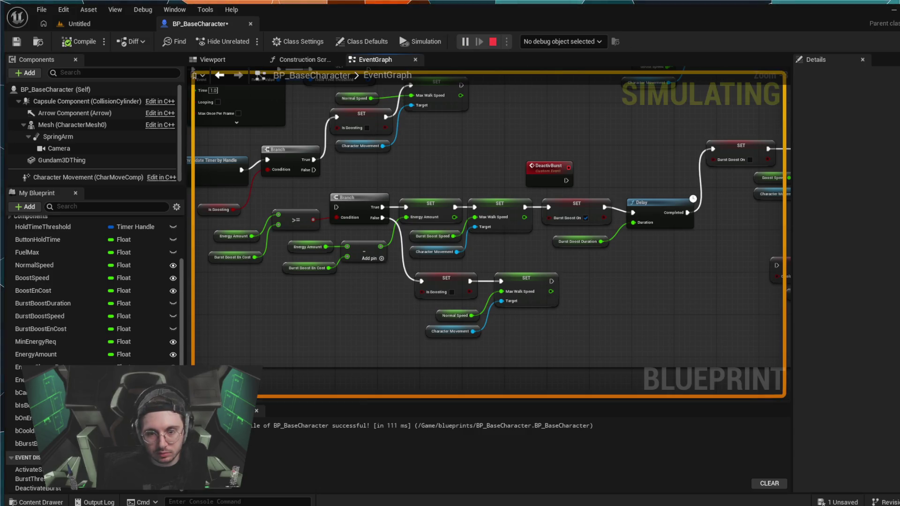
key(Escape)
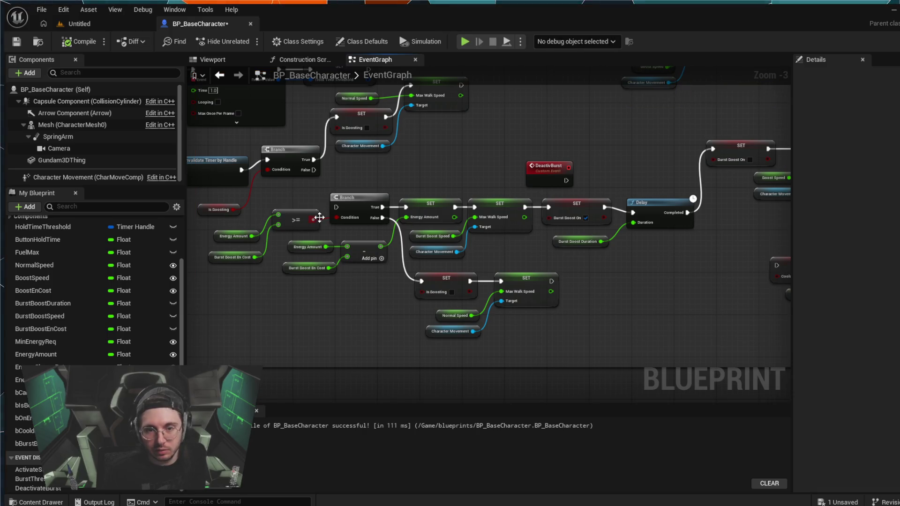
mouse_move(313, 169)
mouse_down()
mouse_move(323, 206)
mouse_move(336, 206)
mouse_up()
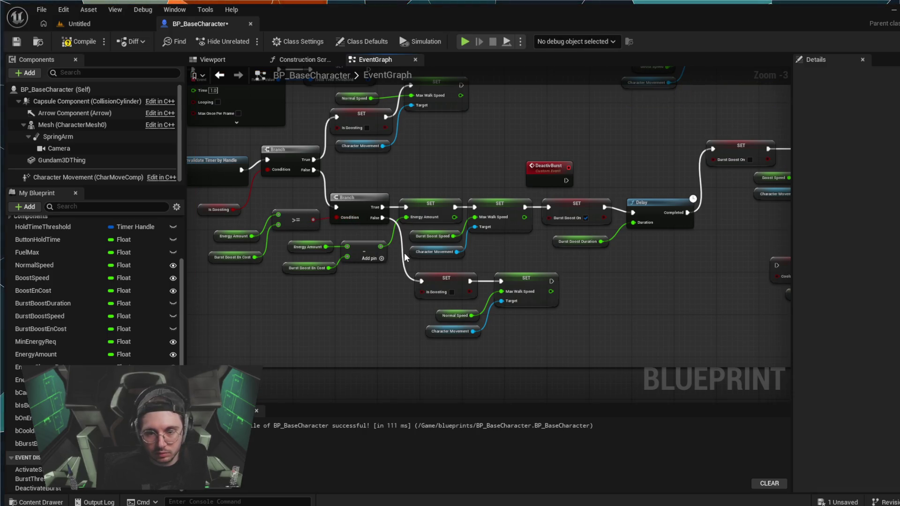
alt+click(383, 218)
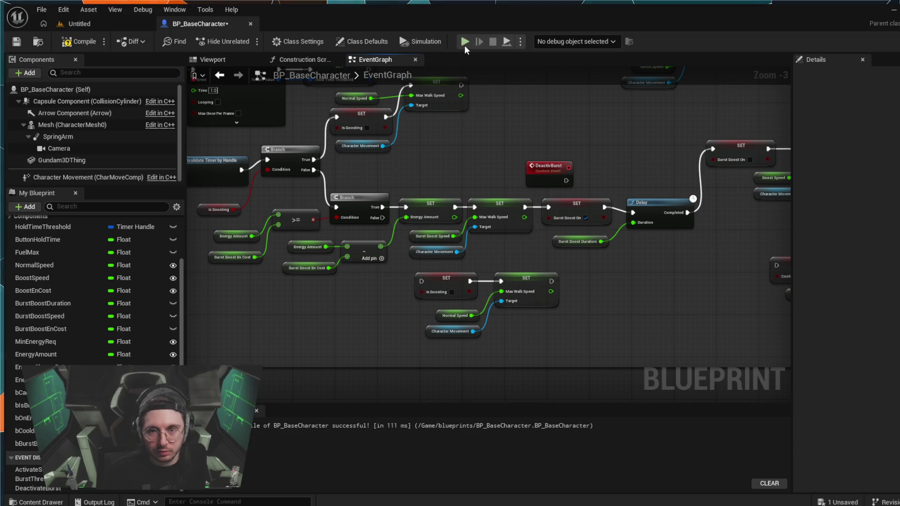
click(465, 45)
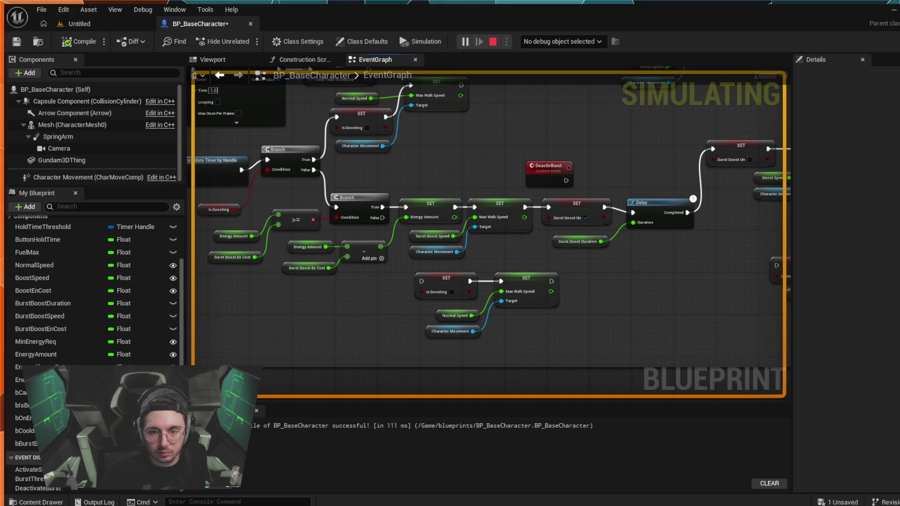
key(Escape)
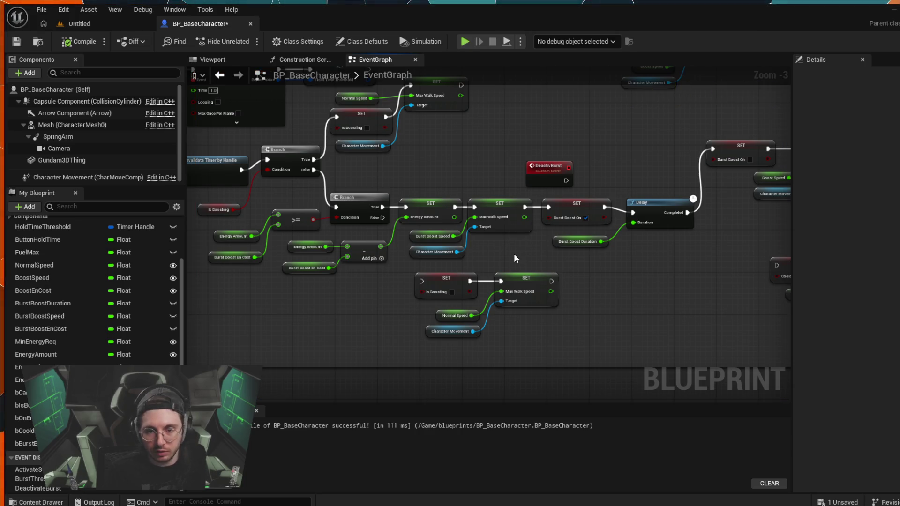
key(ctrl+z)
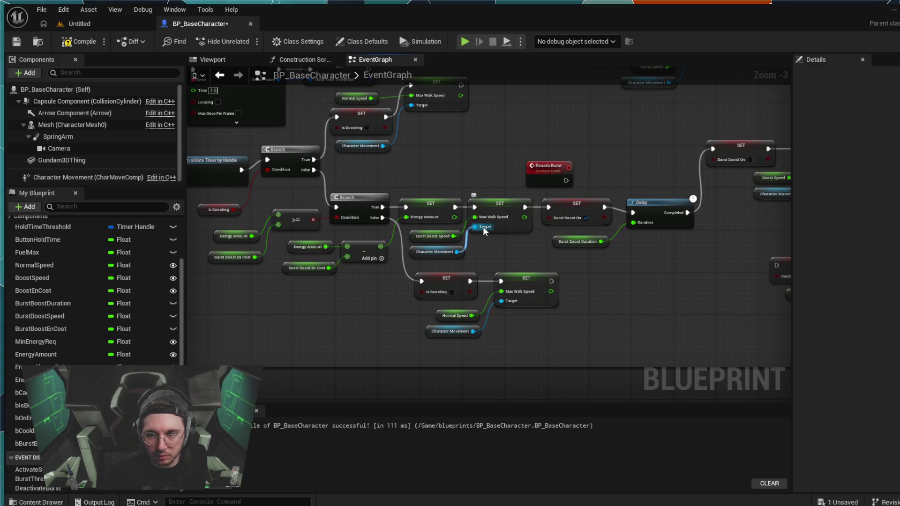
scroll(505, 239, up, 3)
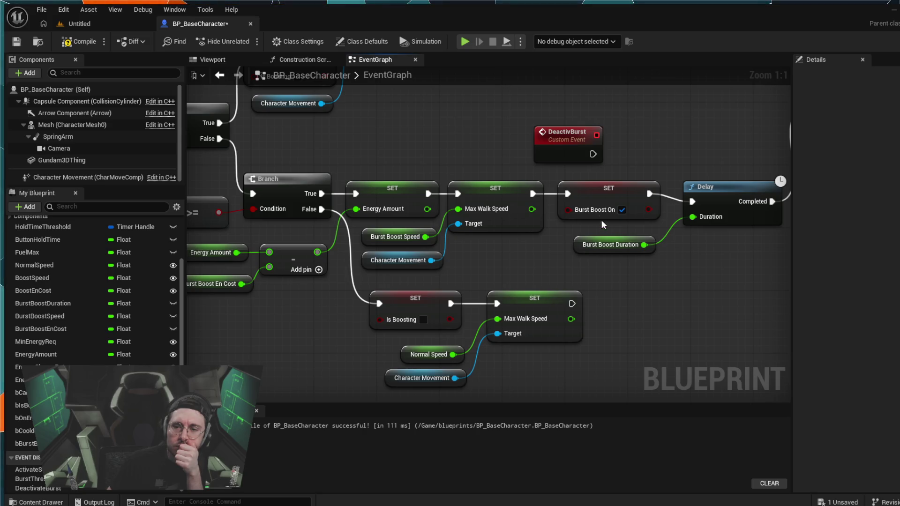
click(598, 189)
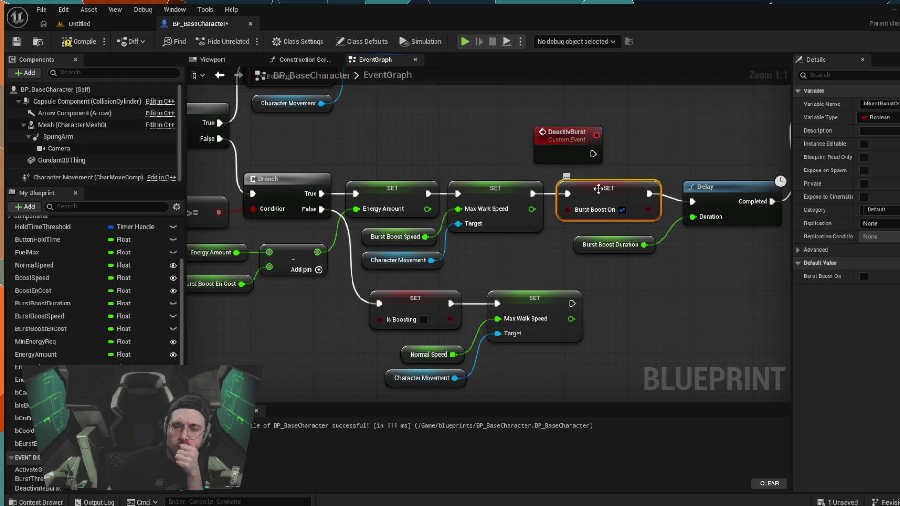
scroll(653, 257, down, 1)
drag(678, 271, 493, 261)
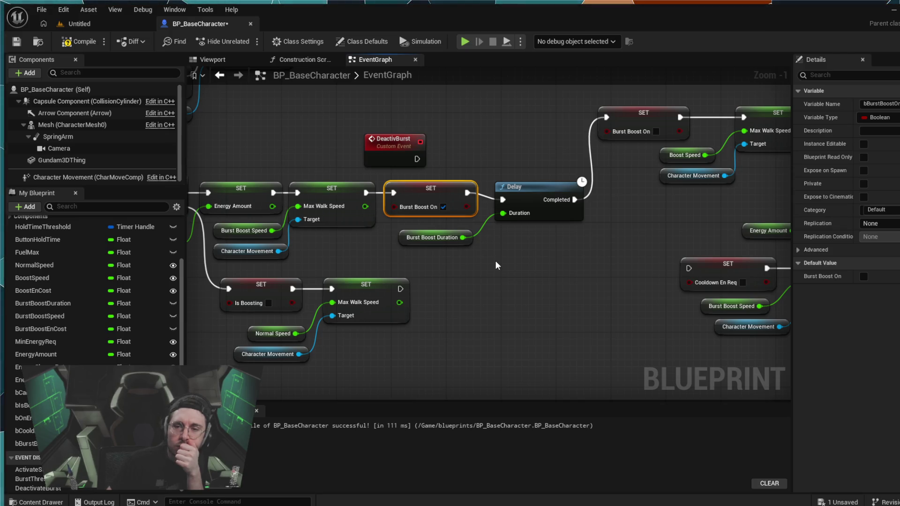
drag(496, 261, 465, 261)
mouse_move(393, 135)
mouse_down()
mouse_move(449, 119)
mouse_move(454, 99)
mouse_move(396, 120)
mouse_move(357, 121)
mouse_up()
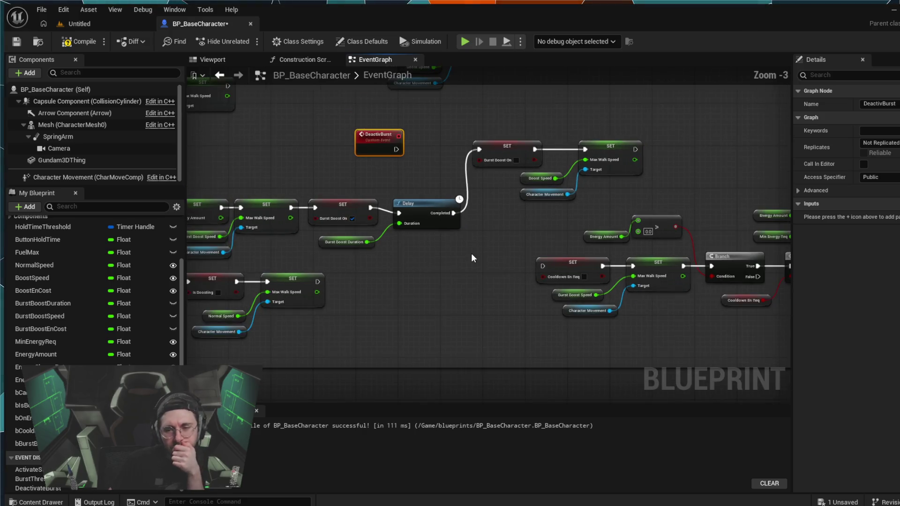
scroll(471, 253, down, 3)
scroll(471, 253, up, 3)
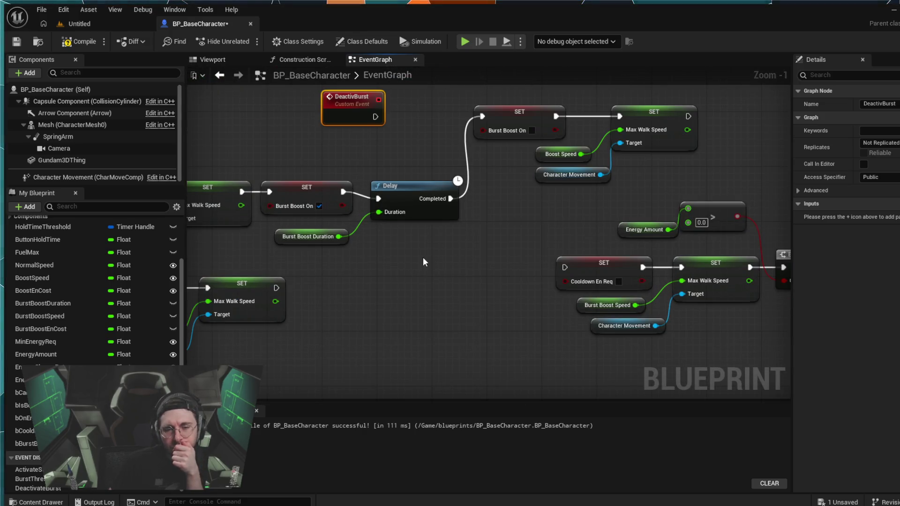
Check the BurstBoostDuration and NormalSpeed variable settings beside the post-Delay SET nodes
drag(398, 257, 523, 274)
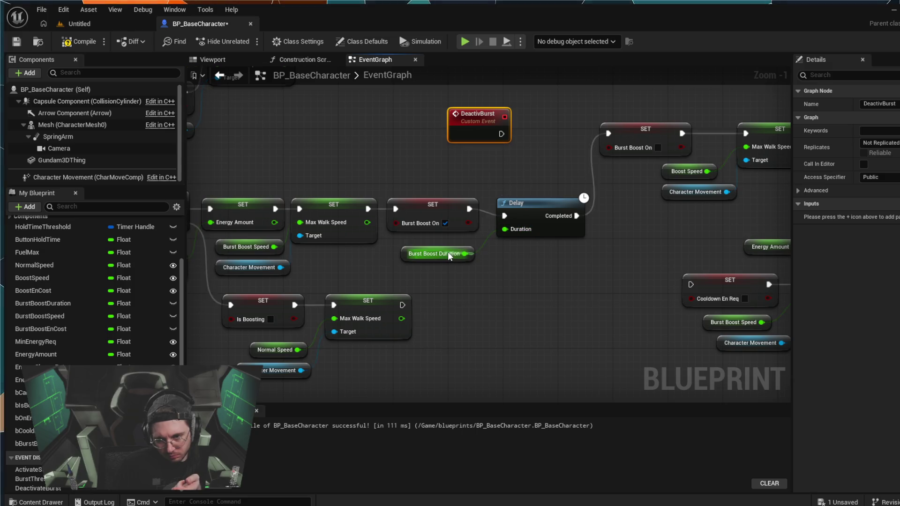
click(57, 306)
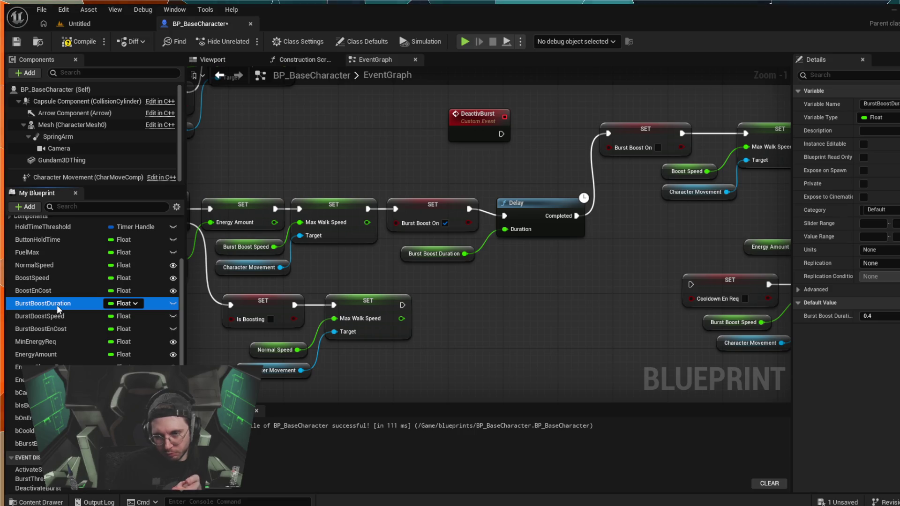
click(423, 297)
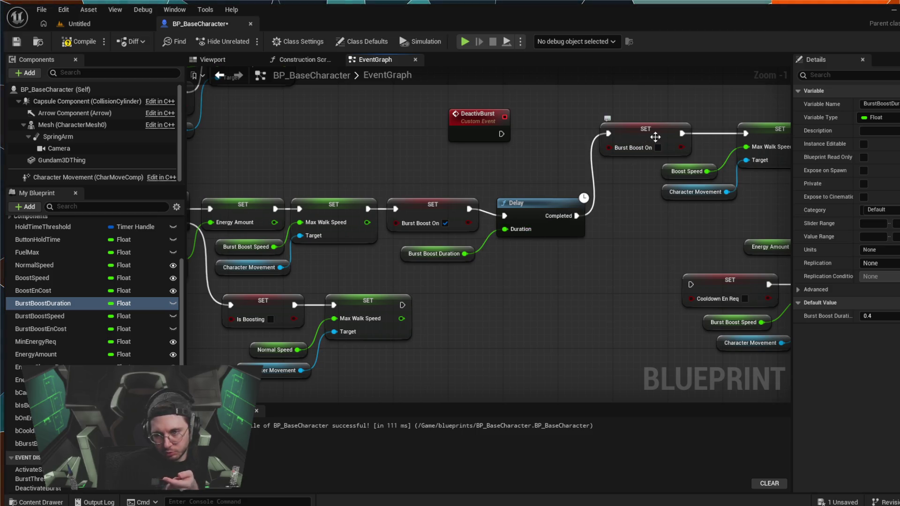
drag(645, 204, 488, 229)
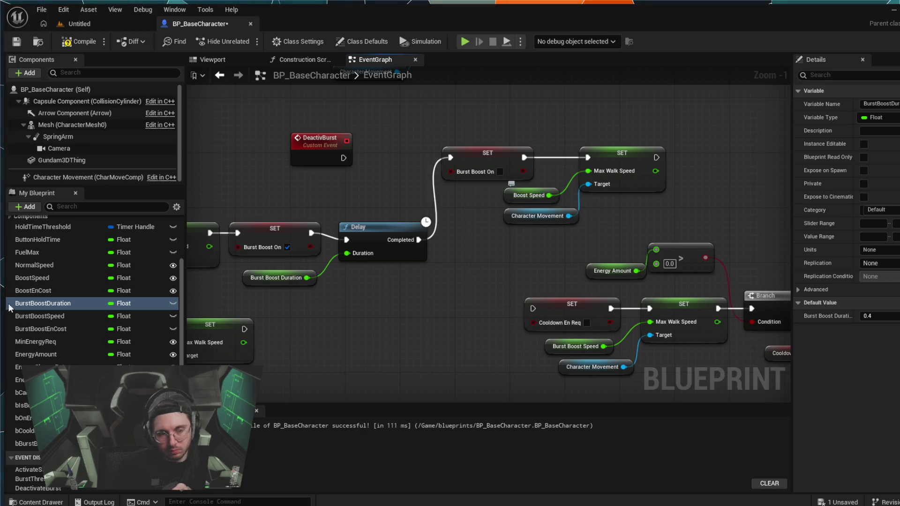
scroll(58, 333, up, 2)
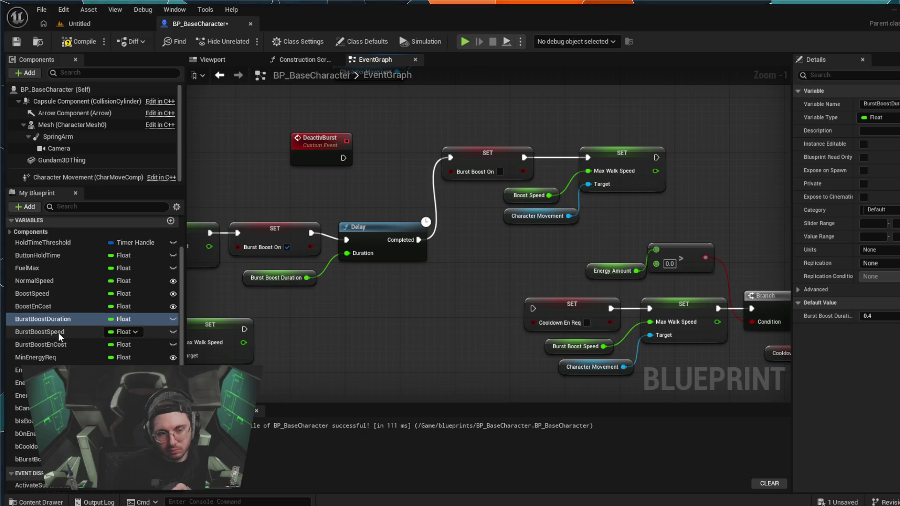
click(52, 282)
click(514, 120)
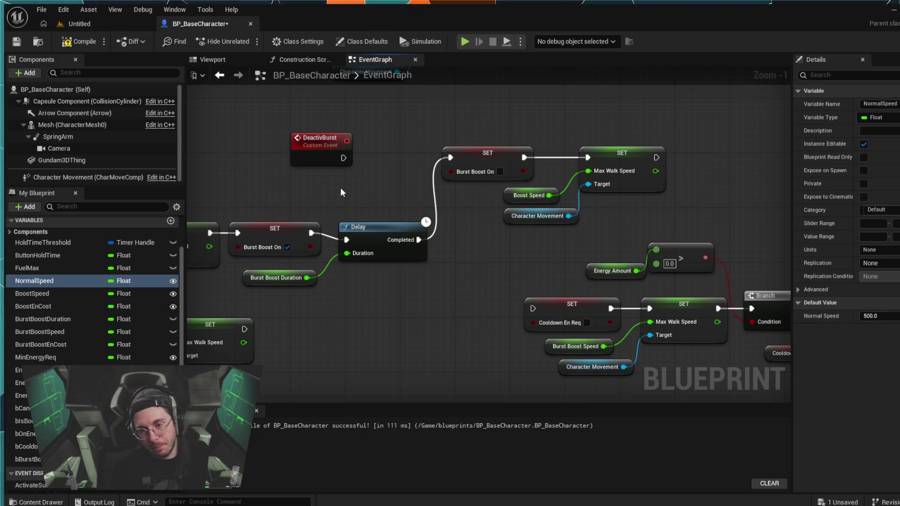
Replace the Boost Speed getter with Normal Speed on the post-Delay Max Walk Speed and compile
click(542, 196)
key(Delete)
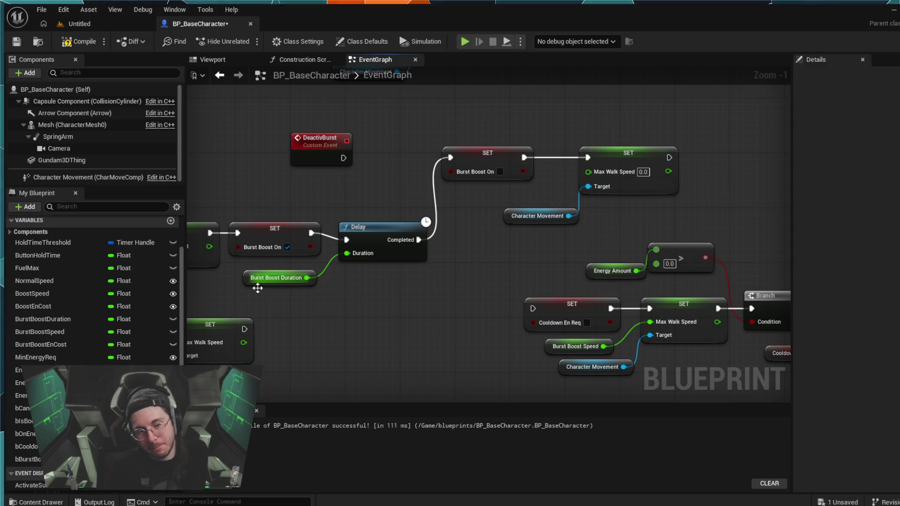
click(32, 280)
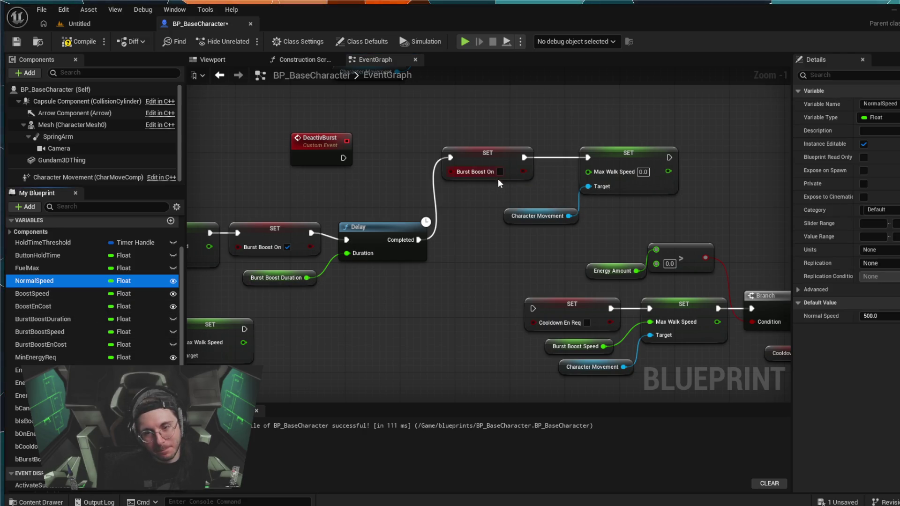
click(511, 196)
mouse_move(558, 218)
mouse_down()
mouse_move(508, 193)
mouse_move(585, 174)
mouse_up()
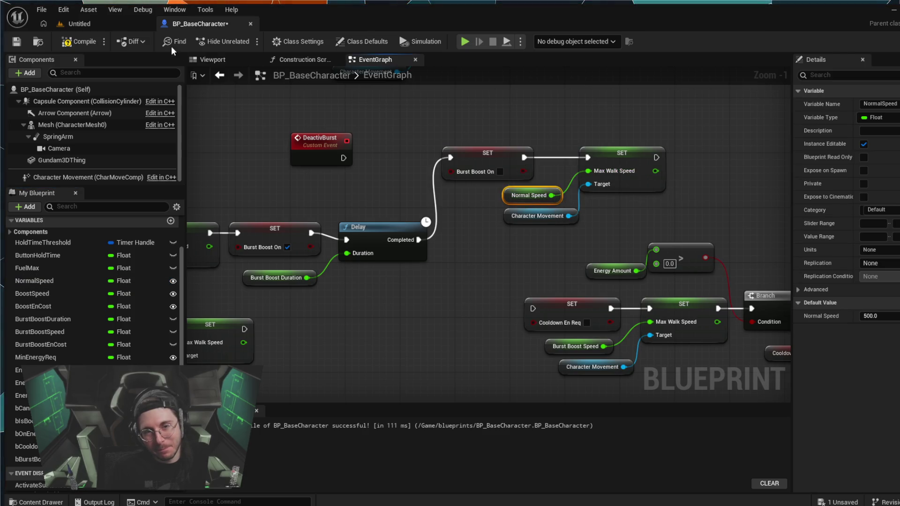
click(72, 44)
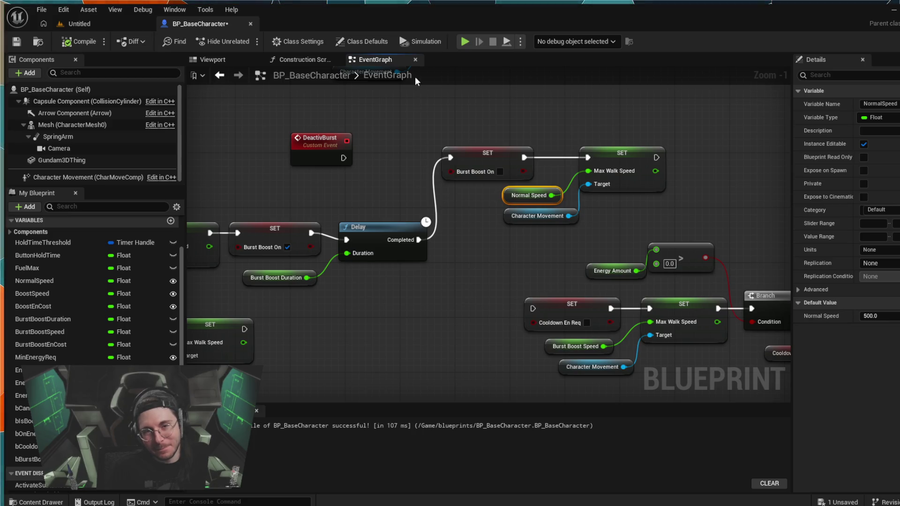
click(111, 24)
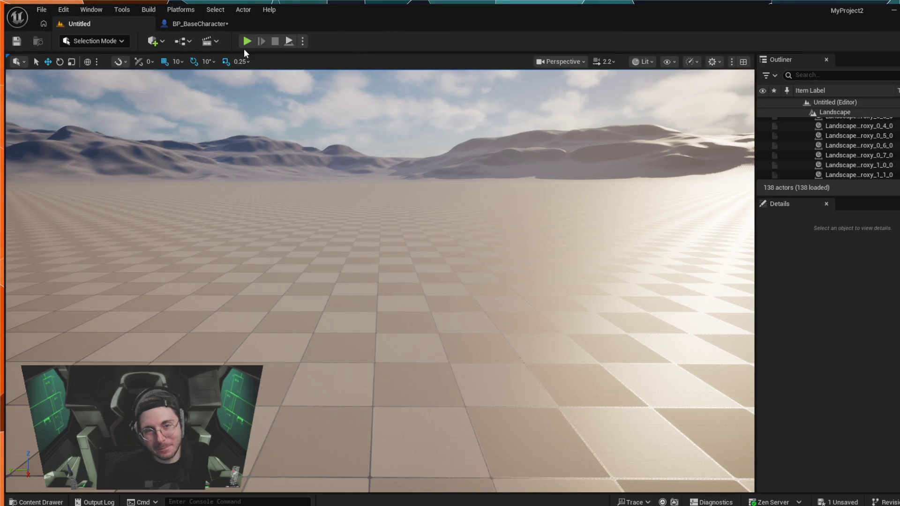
Playtest the Normal Speed reset by boosting with Space, then stop and return to BP_BaseCharacter
click(246, 42)
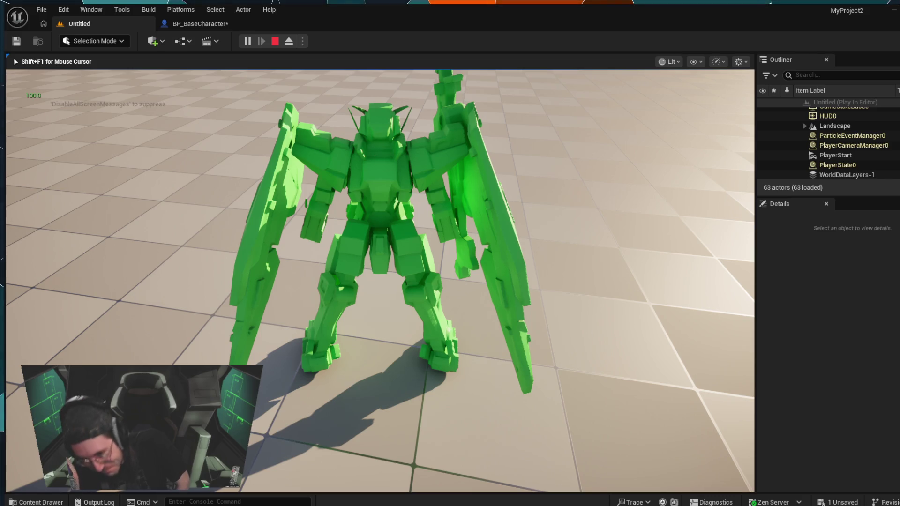
key(space)
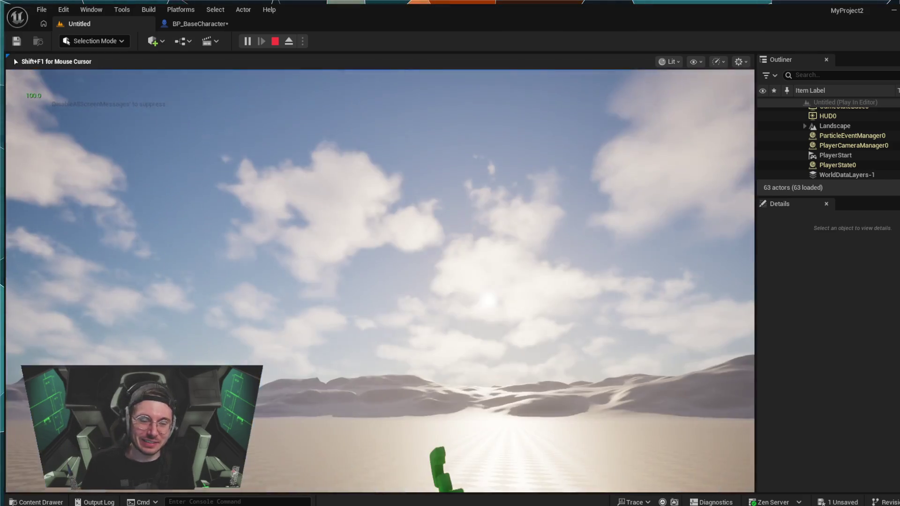
key(Escape)
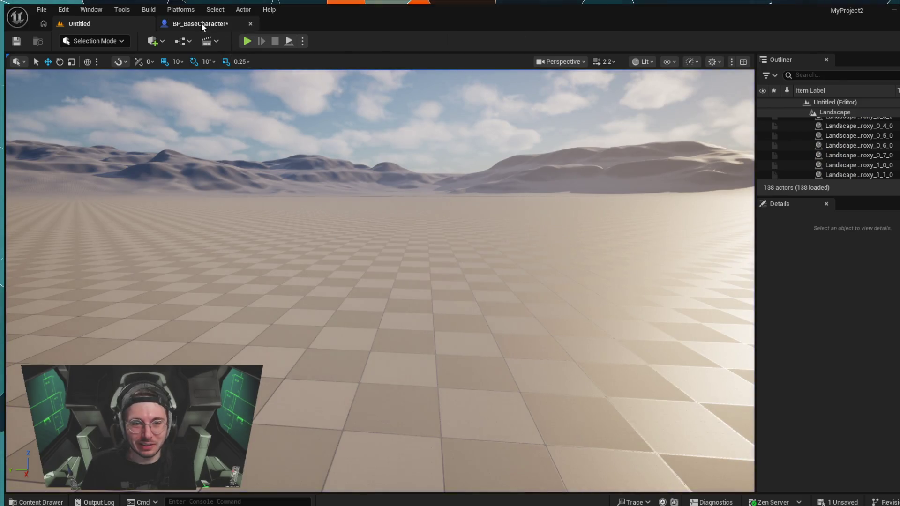
click(206, 24)
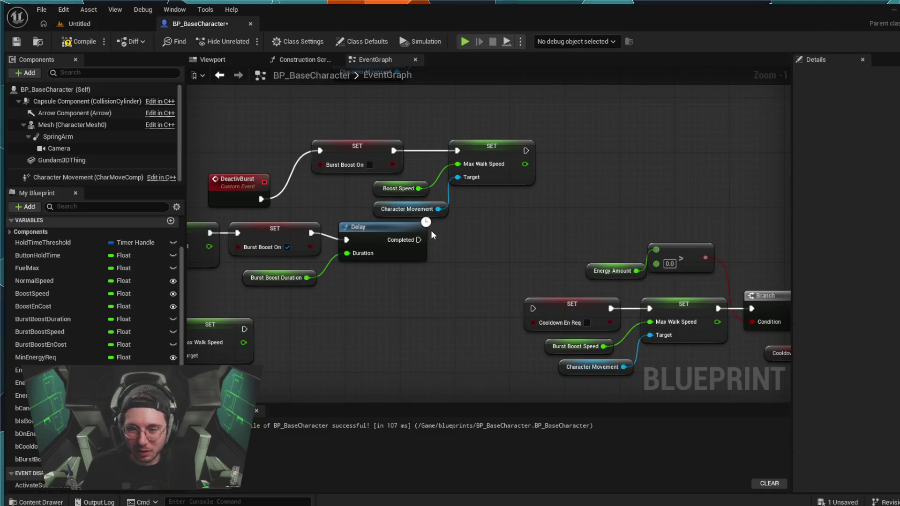
Try realigning the Set Timer by Event node, then undo so it stays where it was
key(q)
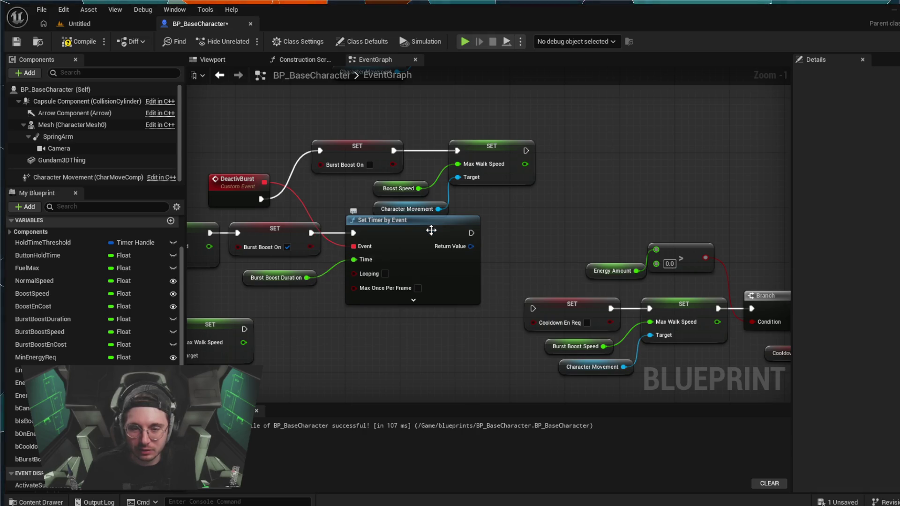
key(ctrl+z)
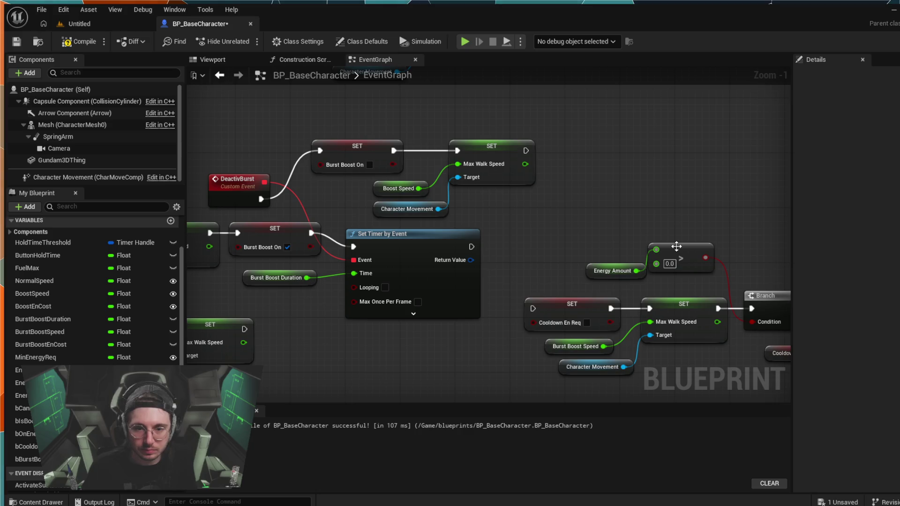
key(ctrl+z)
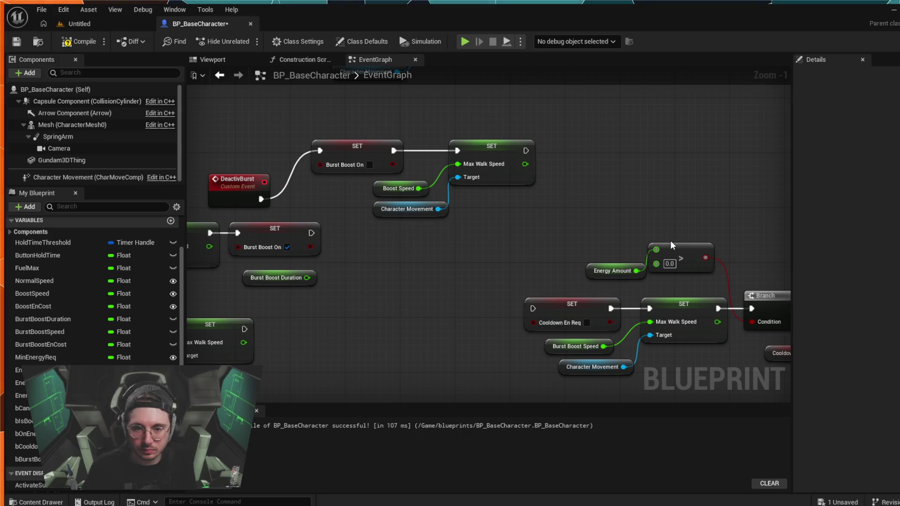
key(ctrl+y)
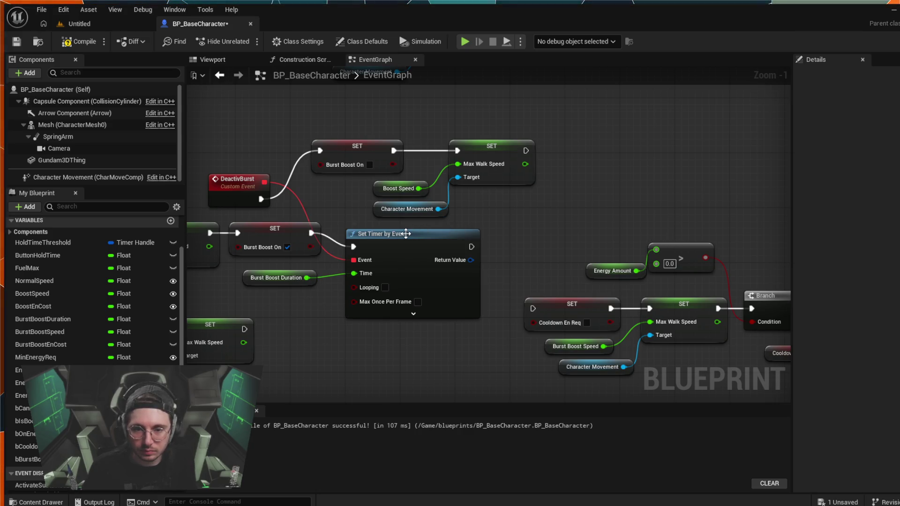
drag(406, 233, 420, 227)
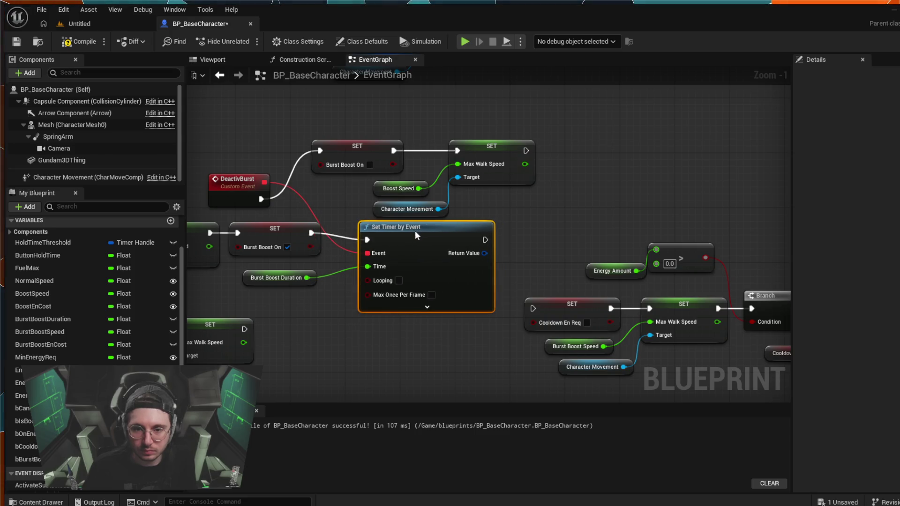
key(ctrl+z)
Swap the Boost Speed getter for Normal Speed on the upper Max Walk Speed setter
click(407, 183)
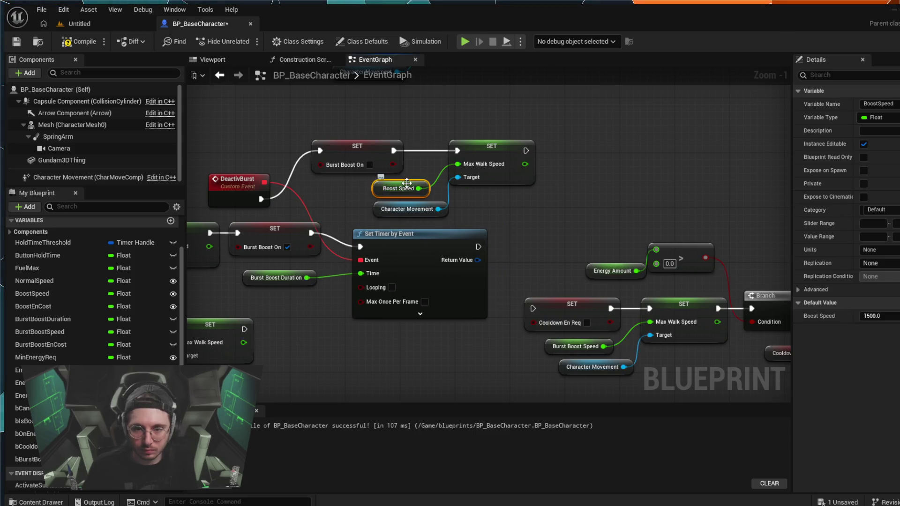
key(Delete)
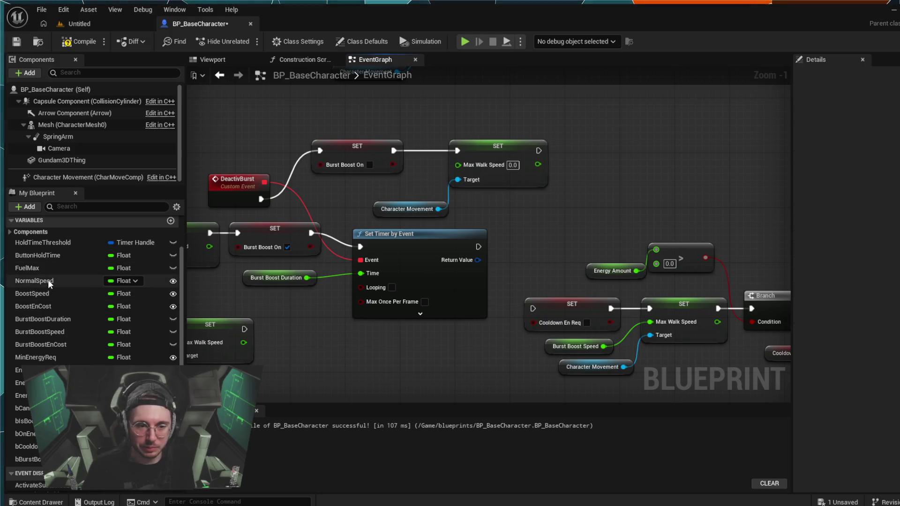
click(48, 280)
drag(325, 202, 452, 167)
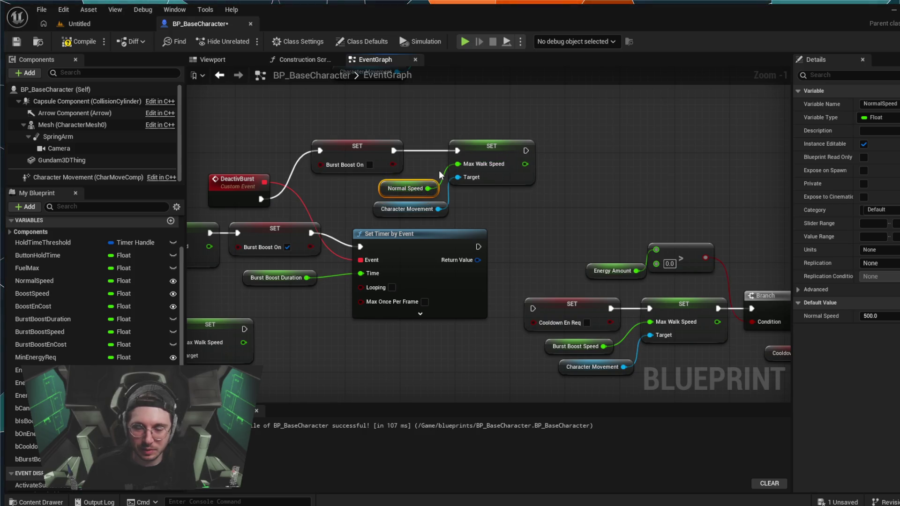
click(303, 125)
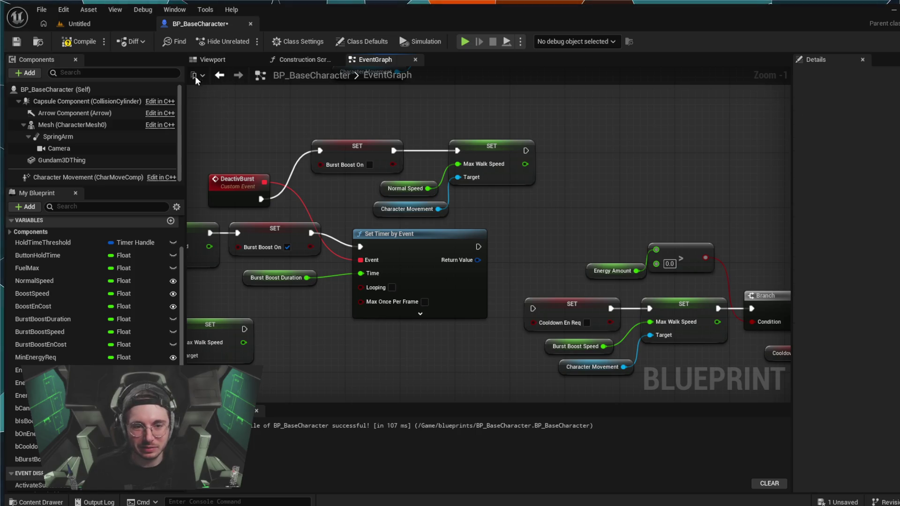
click(150, 25)
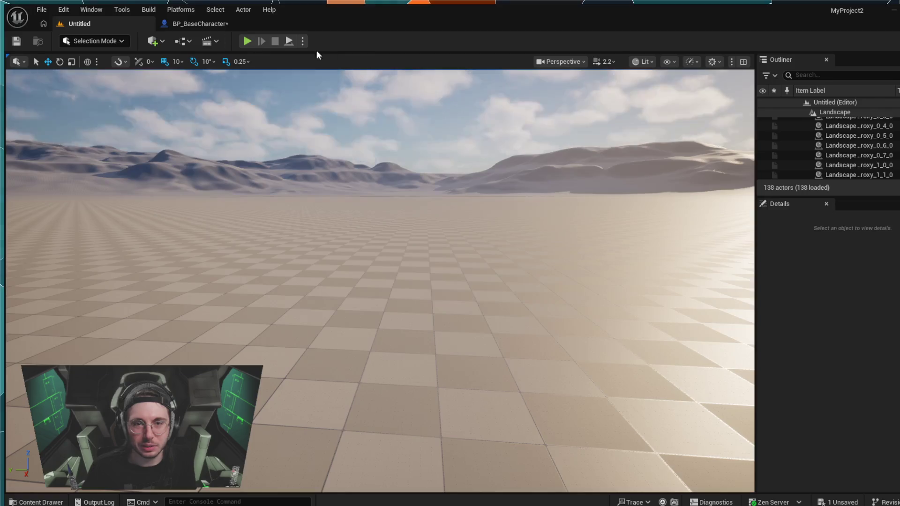
Playtest the character, freeing the mouse with Shift+F1, then stop and return to BP_BaseCharacter
click(247, 42)
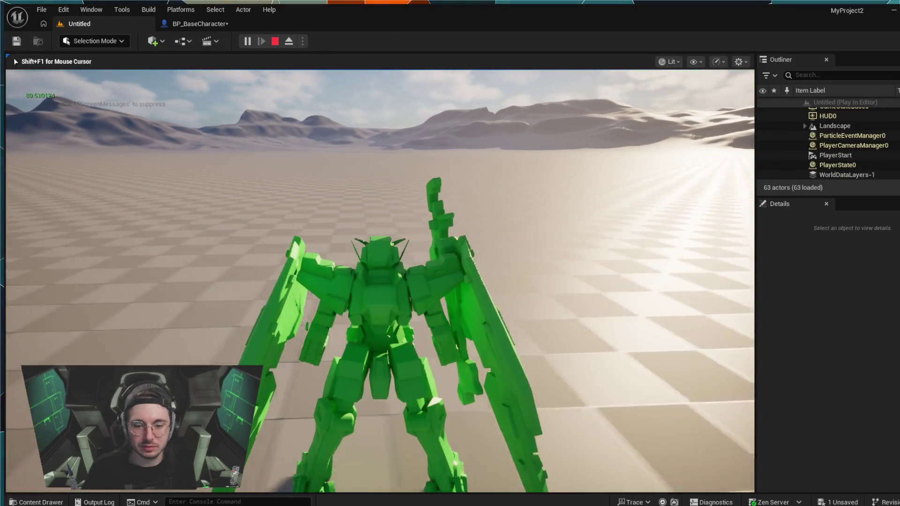
key(shift+F1)
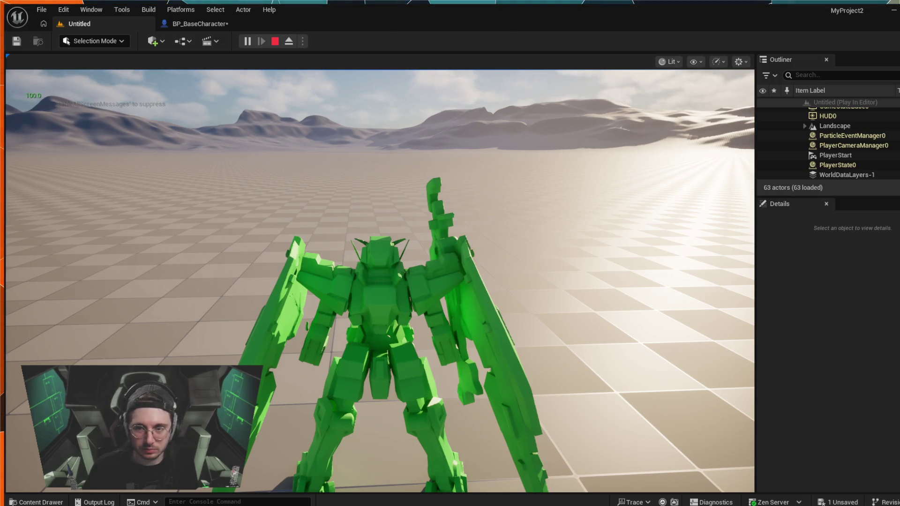
key(Escape)
click(194, 24)
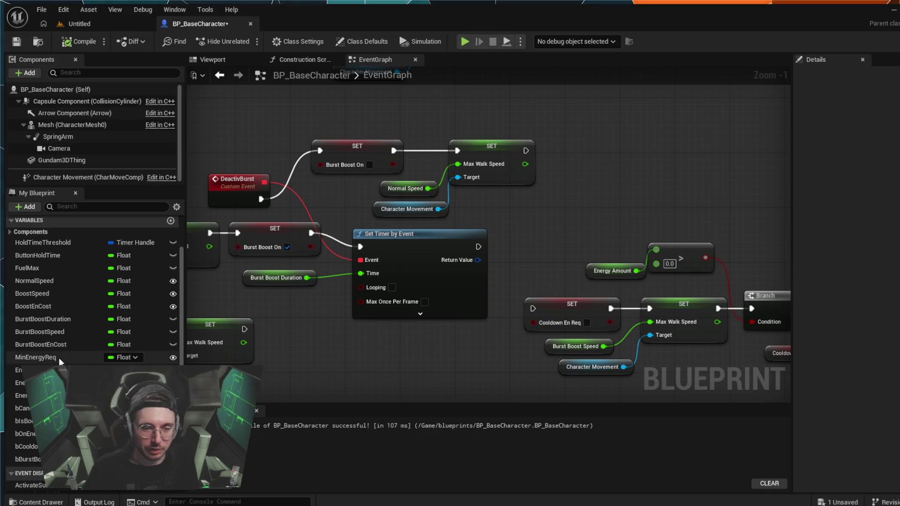
Raise BurstBoostSpeed's default from 2500 to 5000 and start a playtest of the level
click(46, 334)
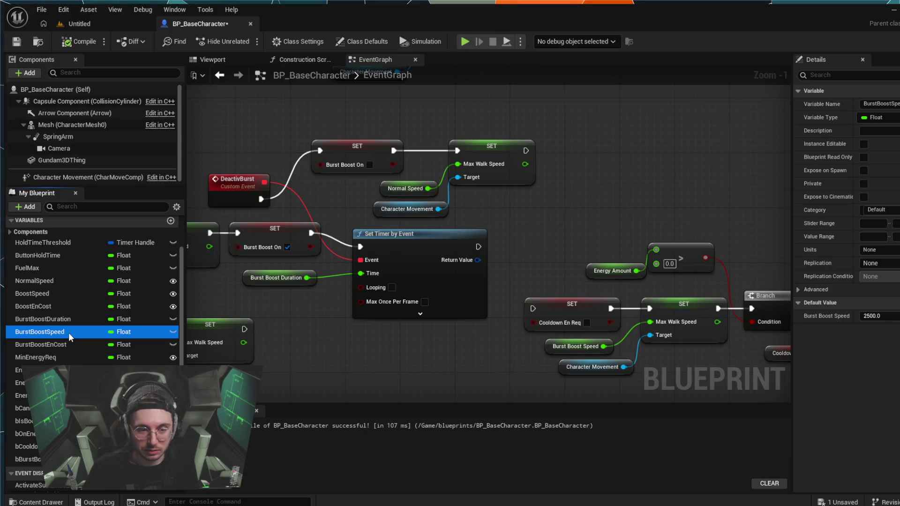
drag(893, 315, 872, 316)
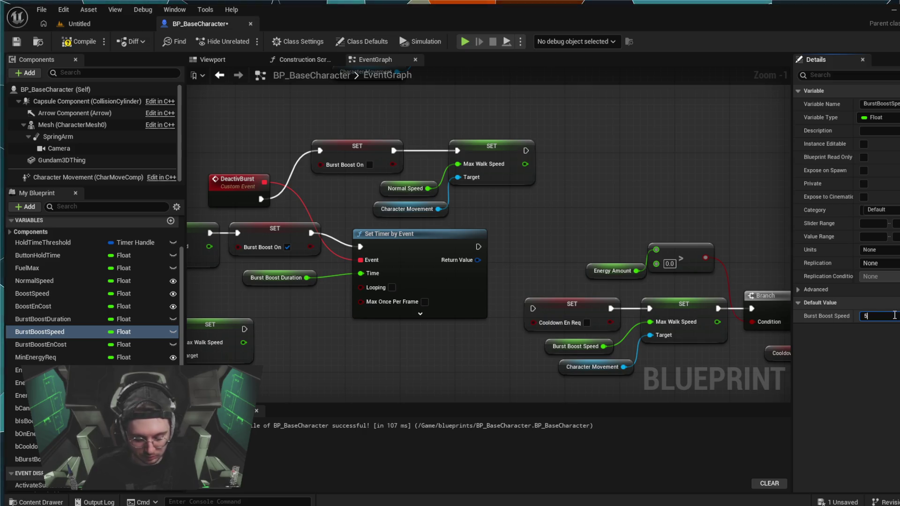
text(5000)
key(Return)
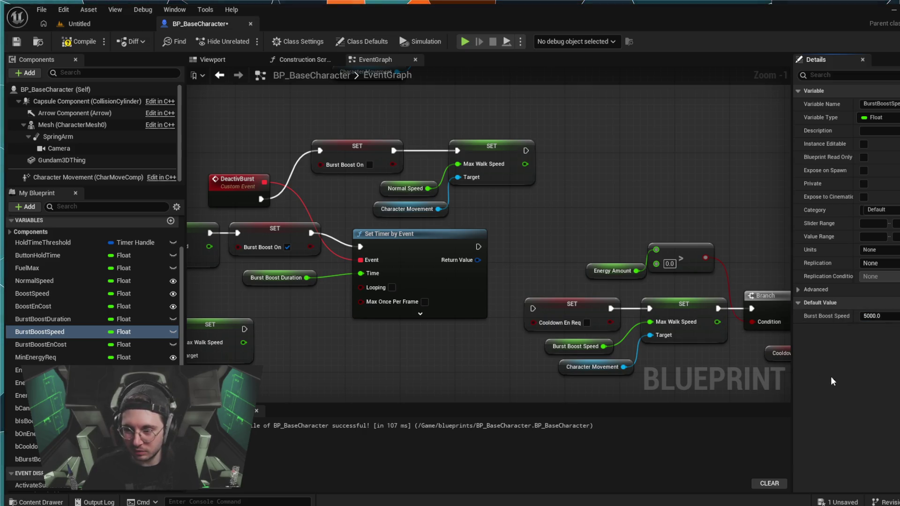
click(82, 24)
click(247, 42)
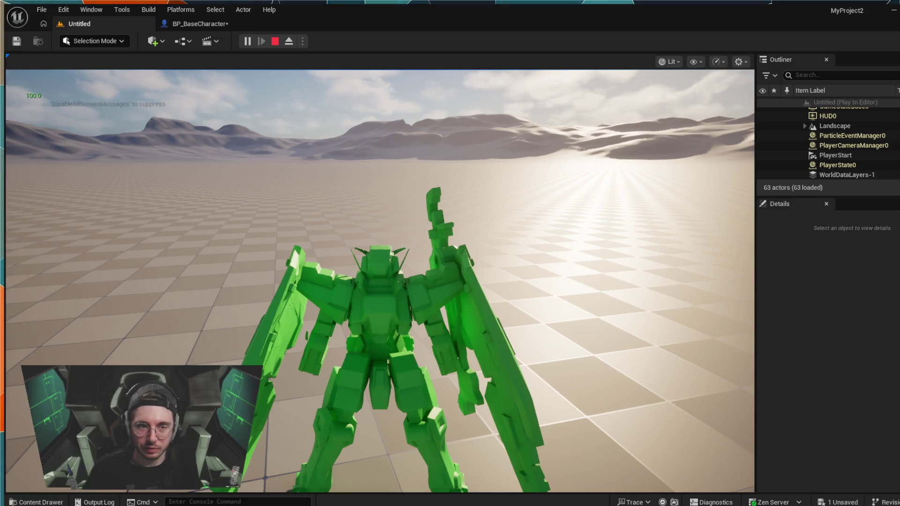
key(shift+F1)
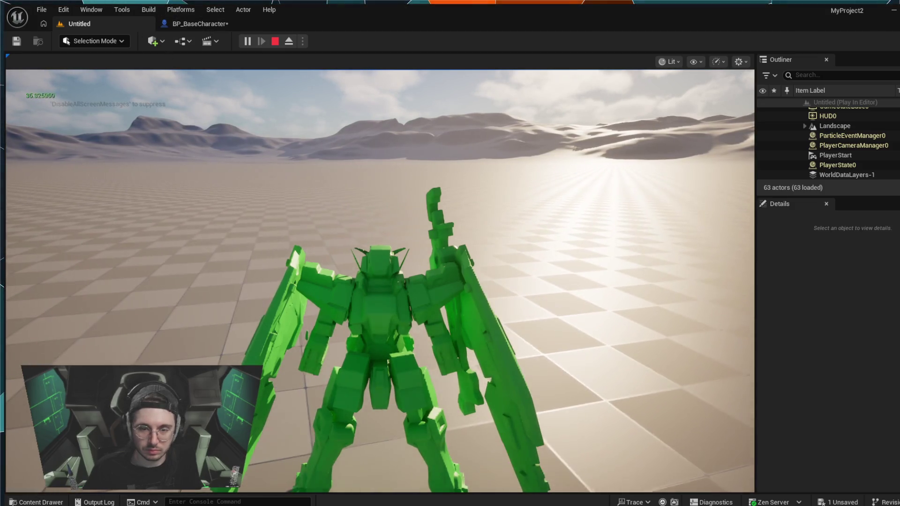
key(shift+F1)
key(Escape)
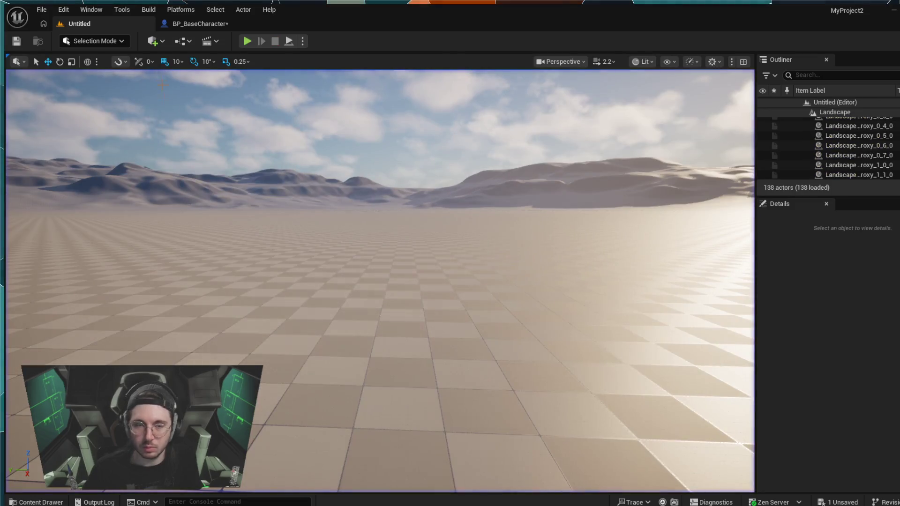
click(176, 25)
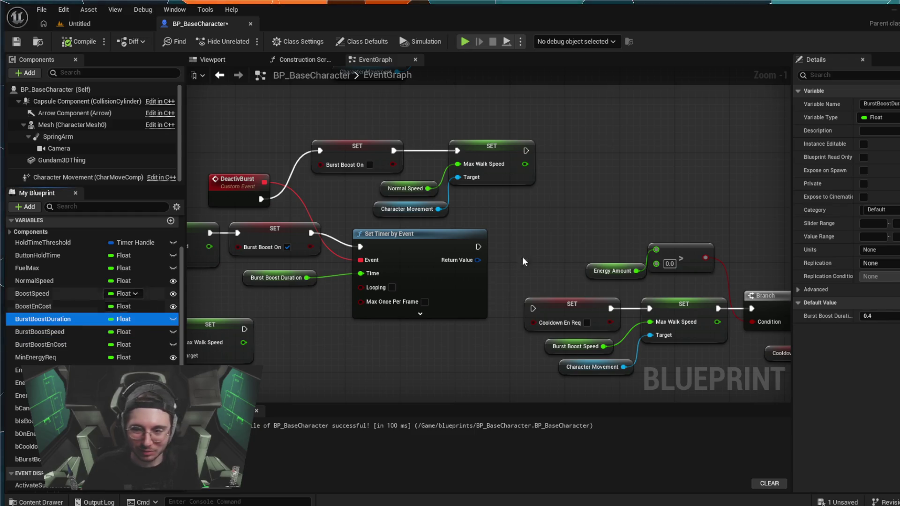
Try a Burst Boost Duration of 1, compile and playtest, then return to the blueprint
click(870, 315)
text(1)
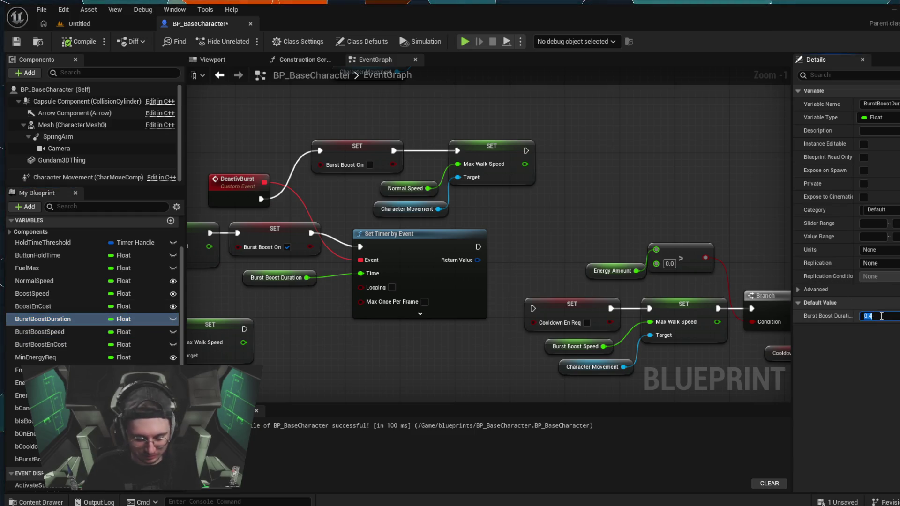
click(99, 26)
click(247, 41)
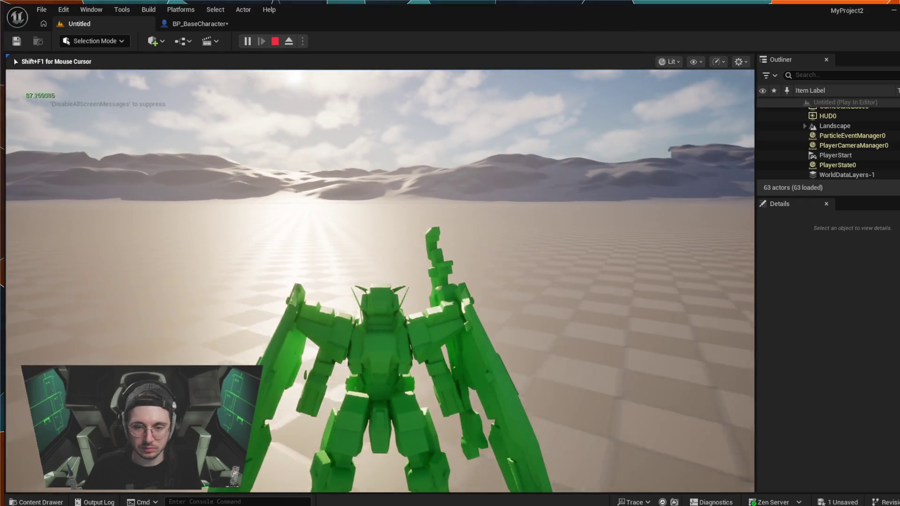
key(Escape)
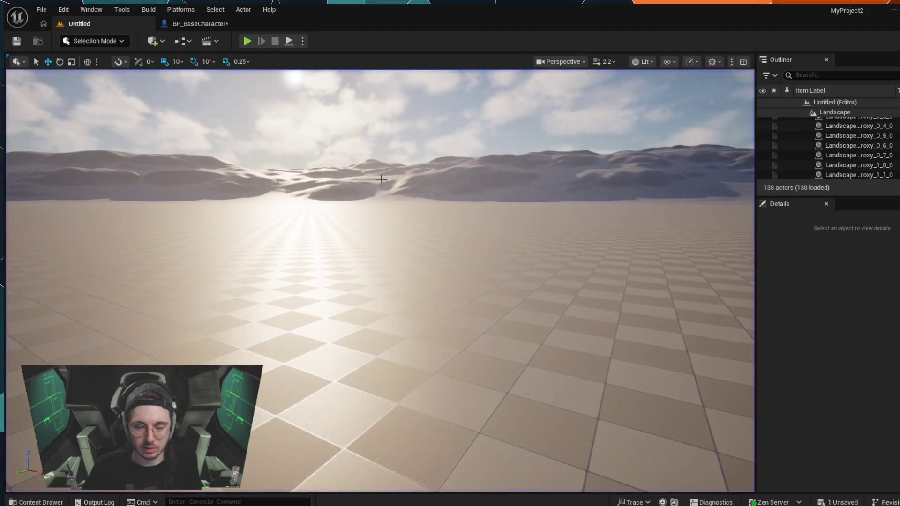
click(187, 24)
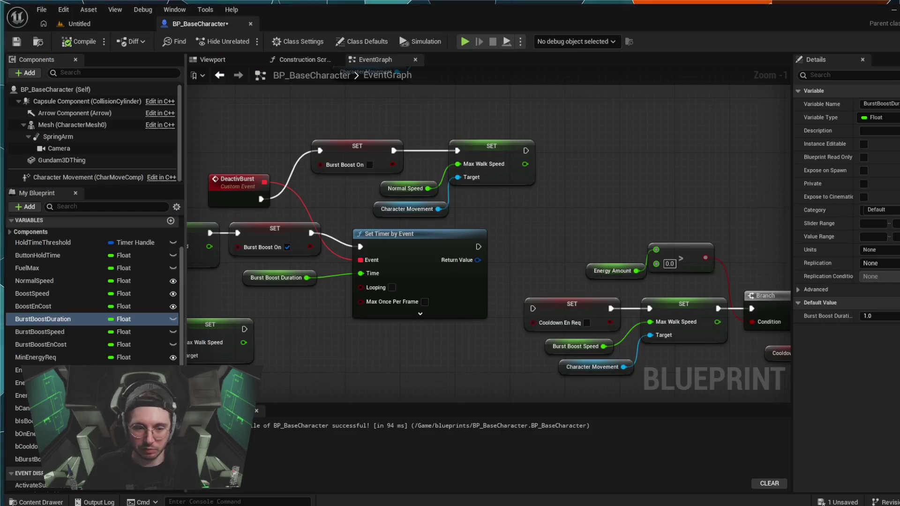
Set Burst Boost Duration's default to 0.6 and bring the level viewport forward
click(891, 317)
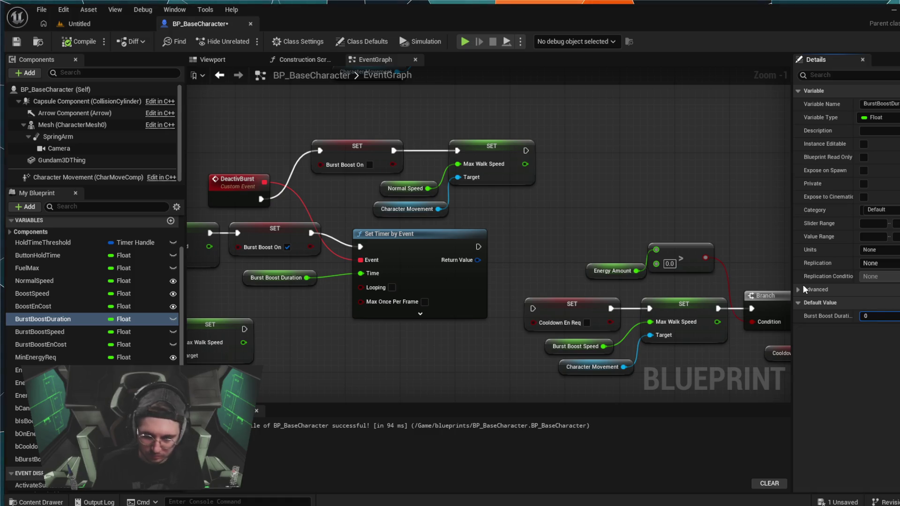
text(0.5)
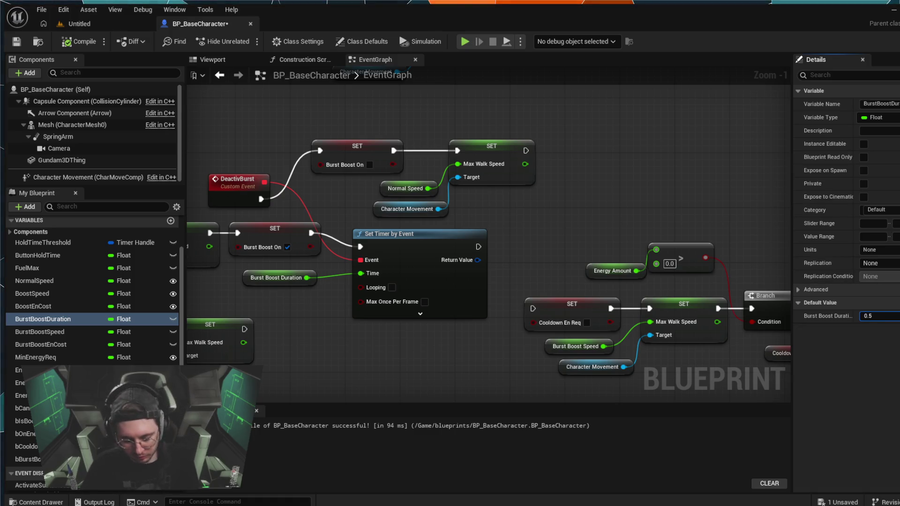
text(0.6)
key(Return)
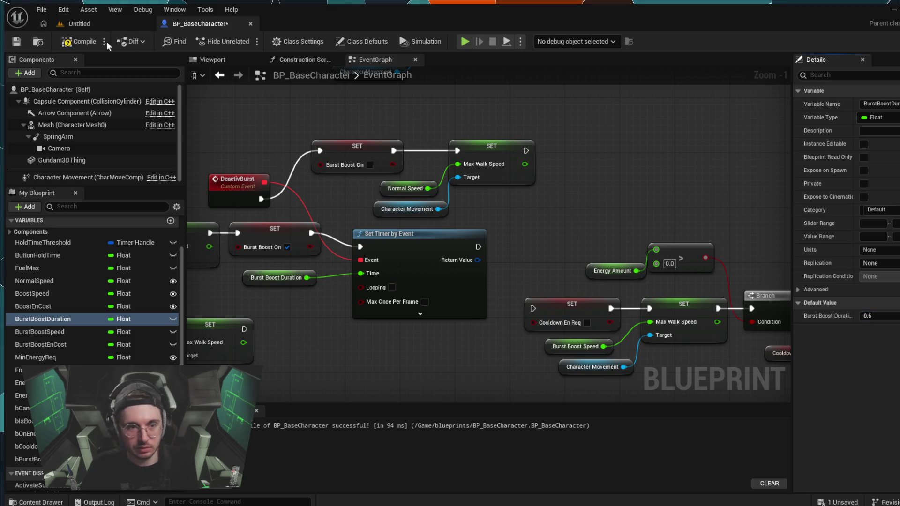
click(80, 23)
click(390, 234)
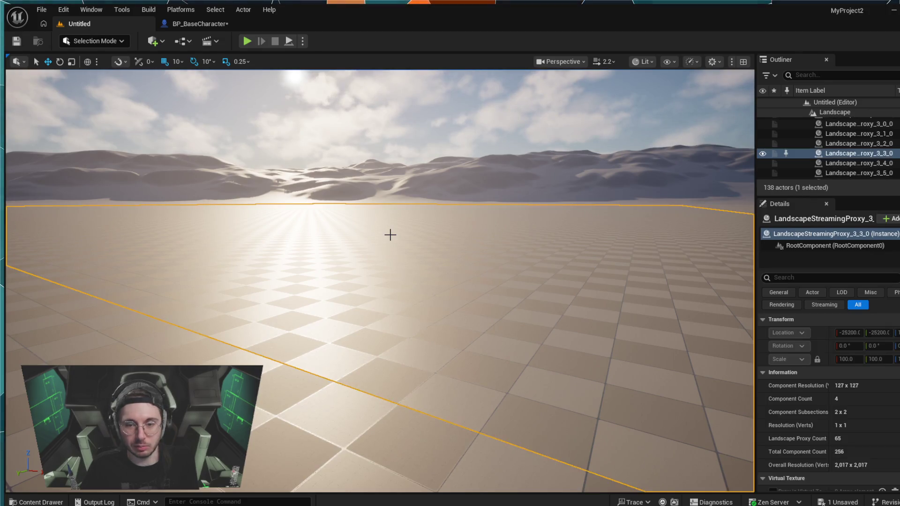
Playtest the level, firing the mech's boost with Space, then stop and return to the blueprint
drag(282, 141, 281, 187)
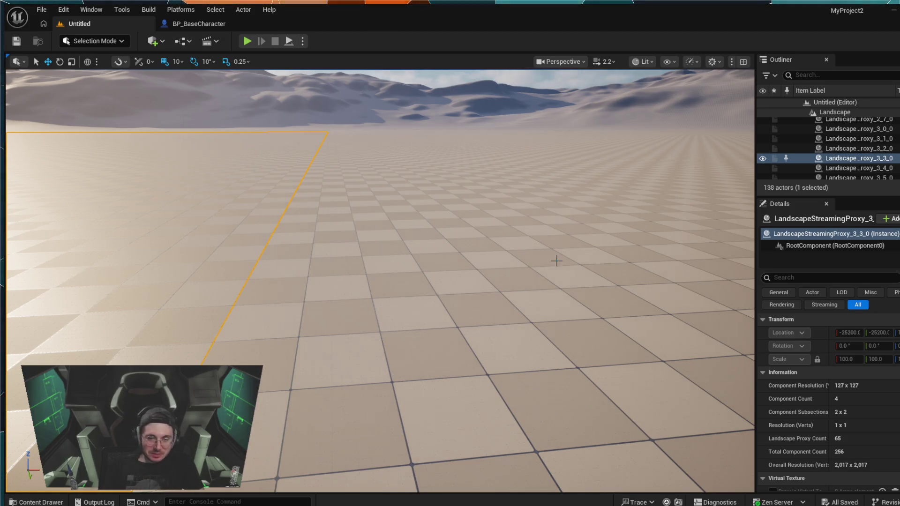
click(253, 40)
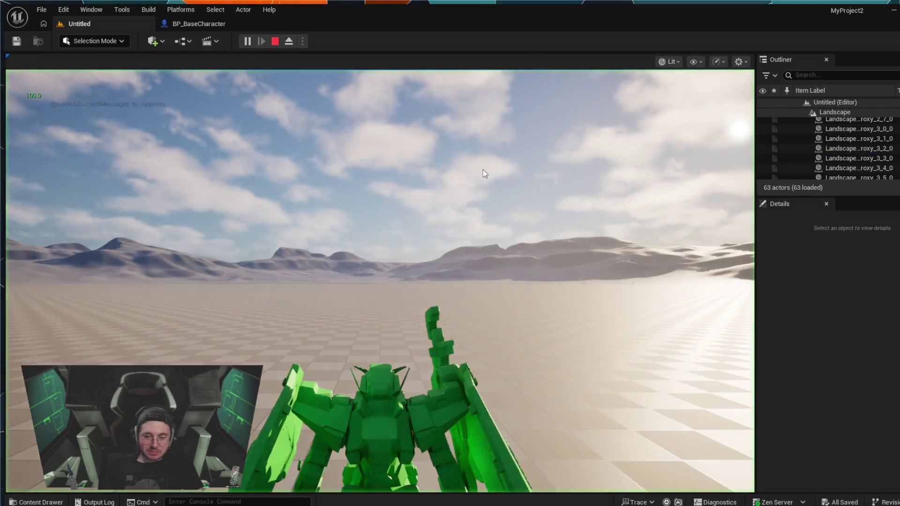
key(space)
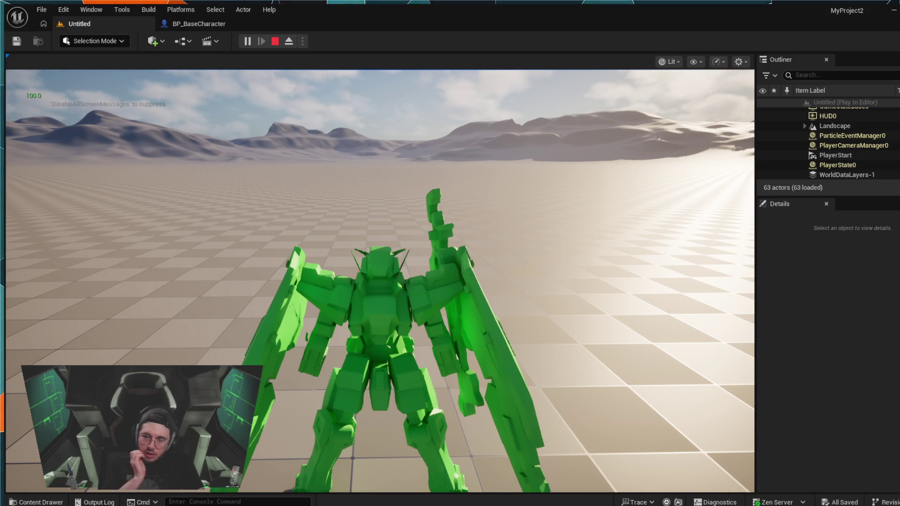
click(275, 42)
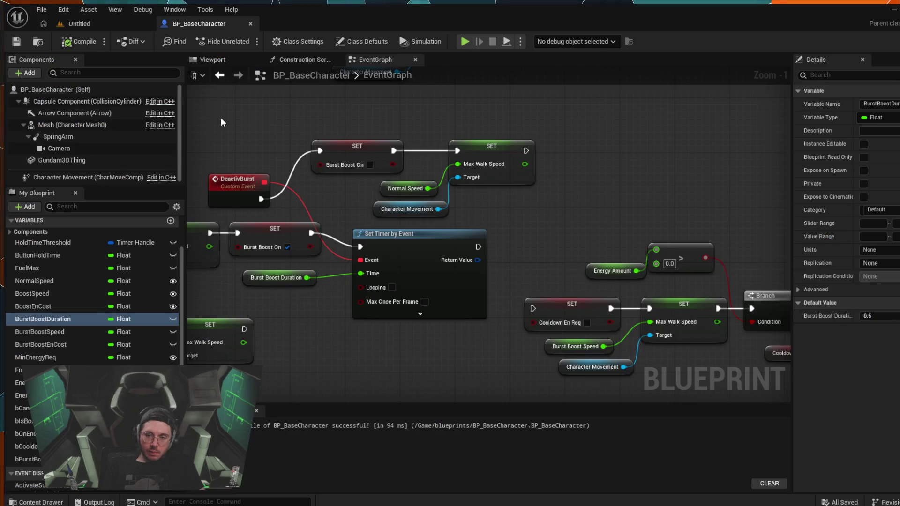
scroll(270, 182, down, 2)
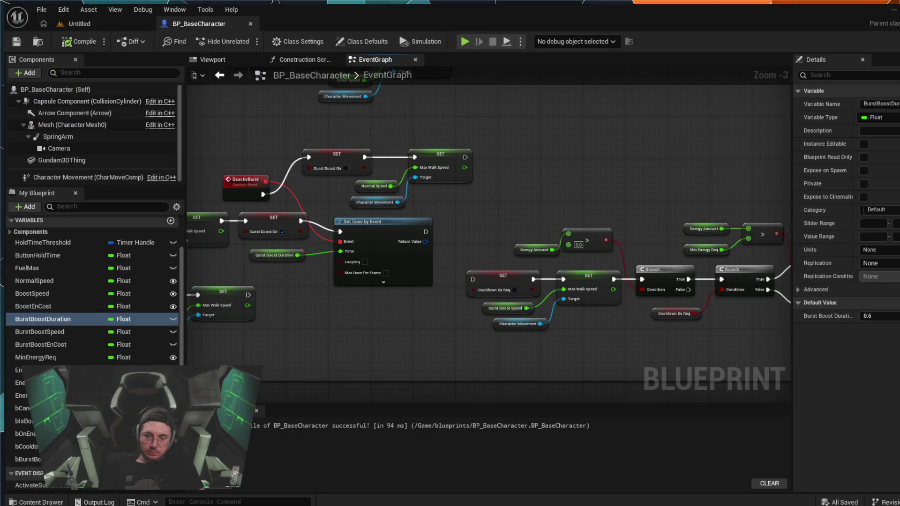
drag(341, 388, 462, 364)
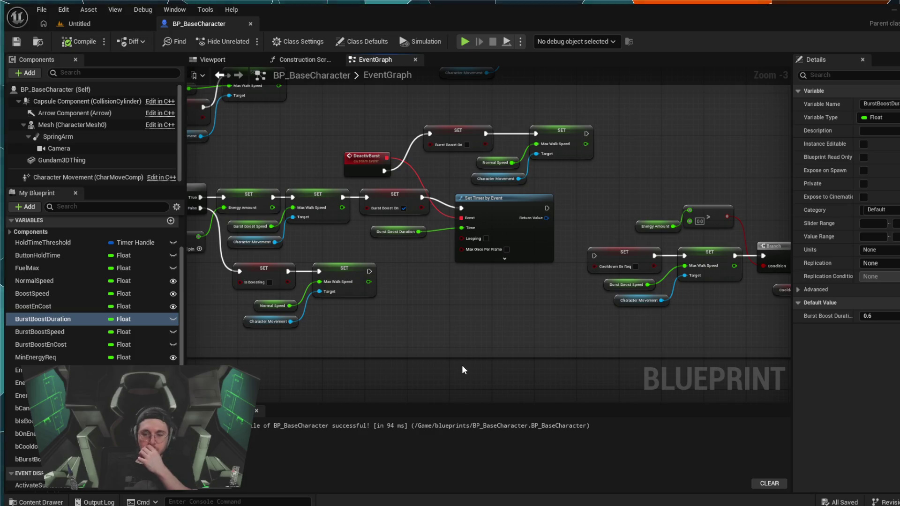
scroll(431, 305, up, 2)
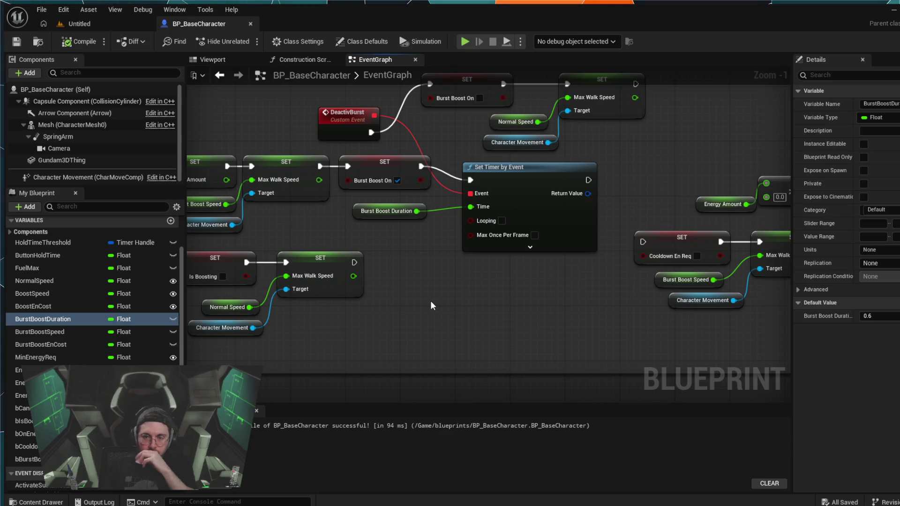
drag(430, 302, 416, 331)
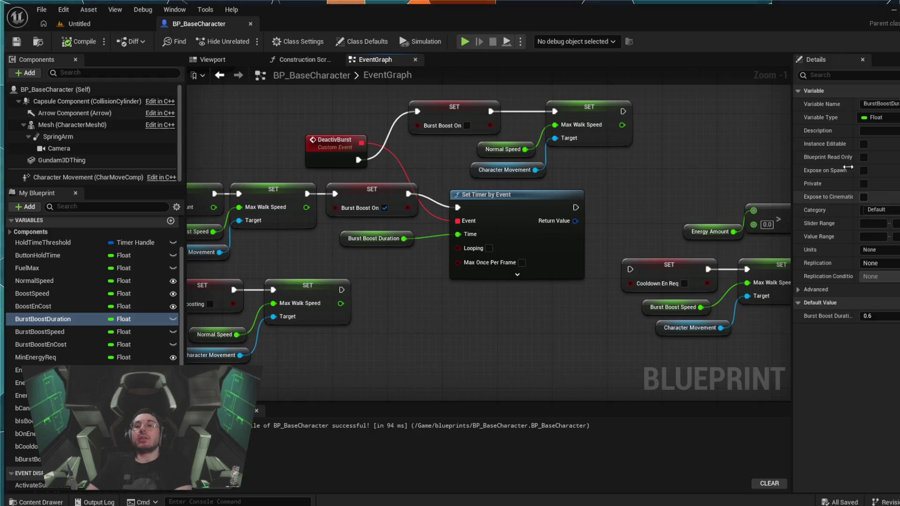
mouse_move(702, 124)
mouse_down()
mouse_move(502, 137)
mouse_move(515, 168)
mouse_up()
scroll(575, 162, down, 1)
mouse_move(575, 162)
mouse_down()
mouse_move(523, 208)
mouse_move(531, 219)
mouse_up()
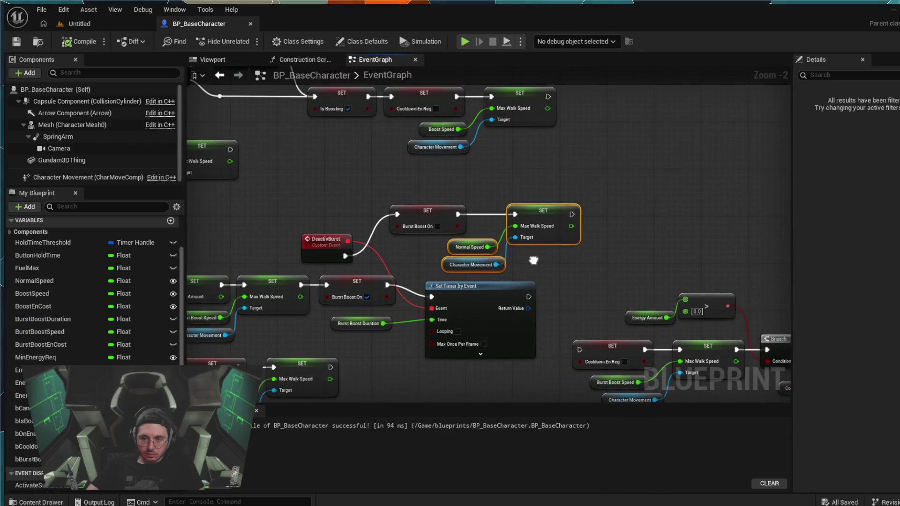
alt+click(477, 214)
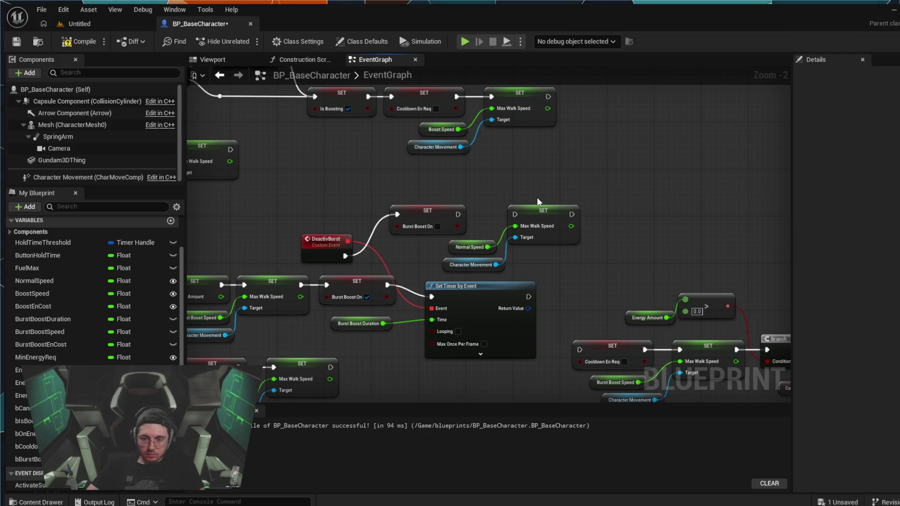
drag(544, 190, 484, 265)
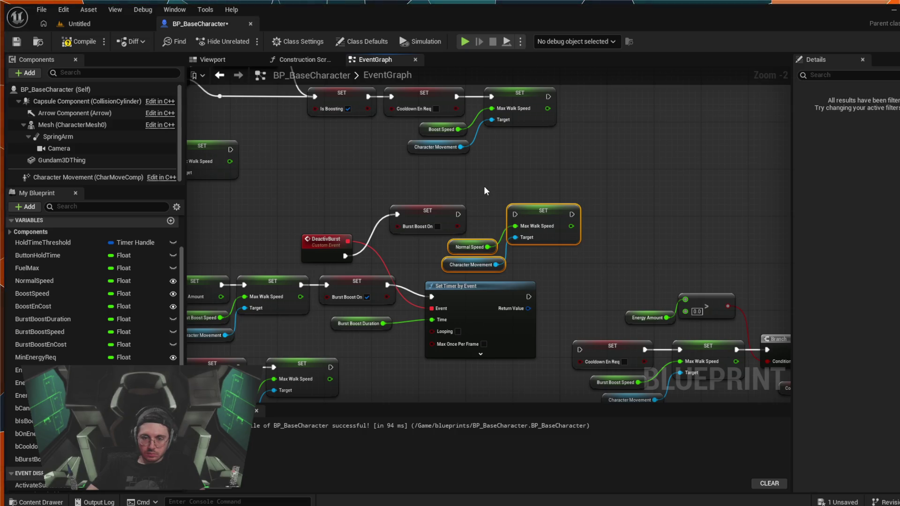
key(ctrl+z)
key(ctrl+s)
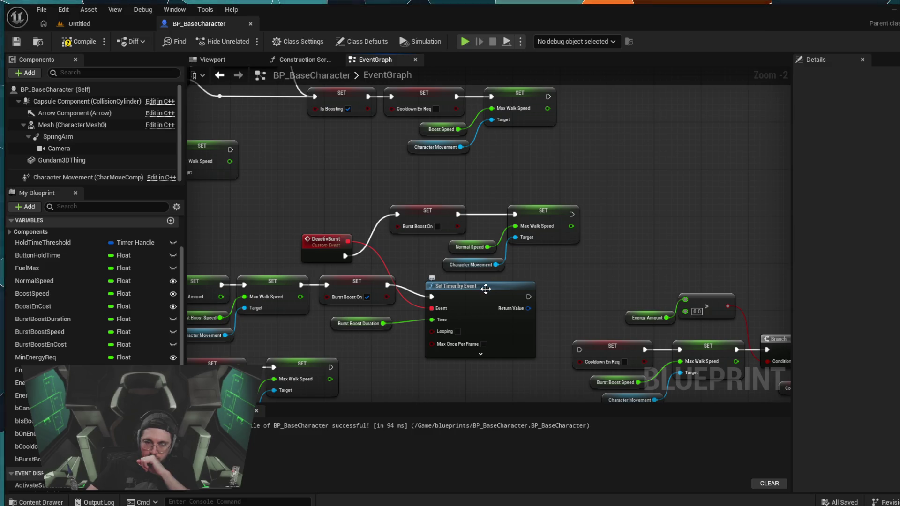
drag(355, 184, 410, 195)
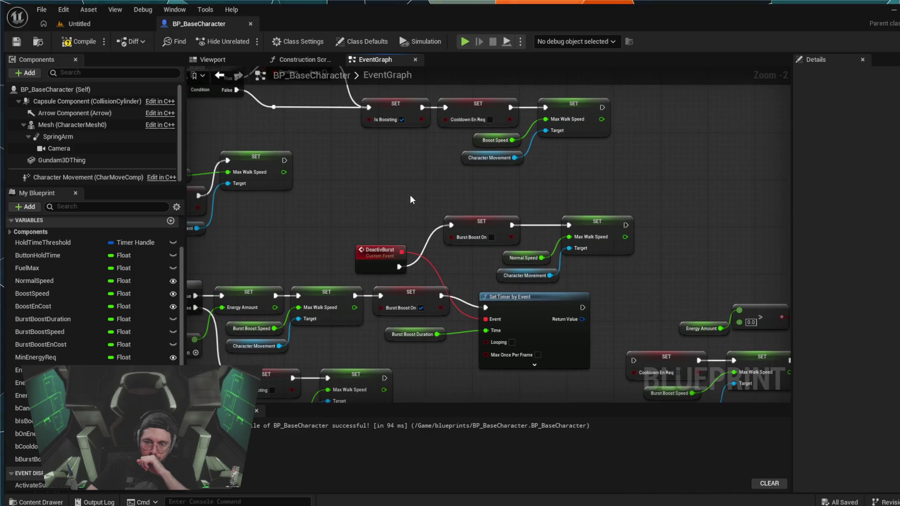
scroll(362, 197, down, 2)
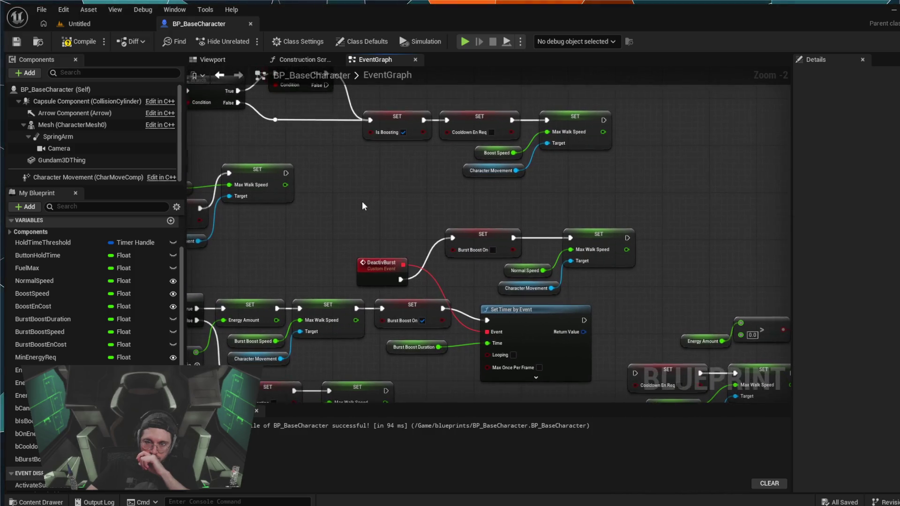
scroll(363, 204, up, 1)
mouse_move(362, 202)
mouse_down()
mouse_move(438, 228)
mouse_move(671, 249)
mouse_up()
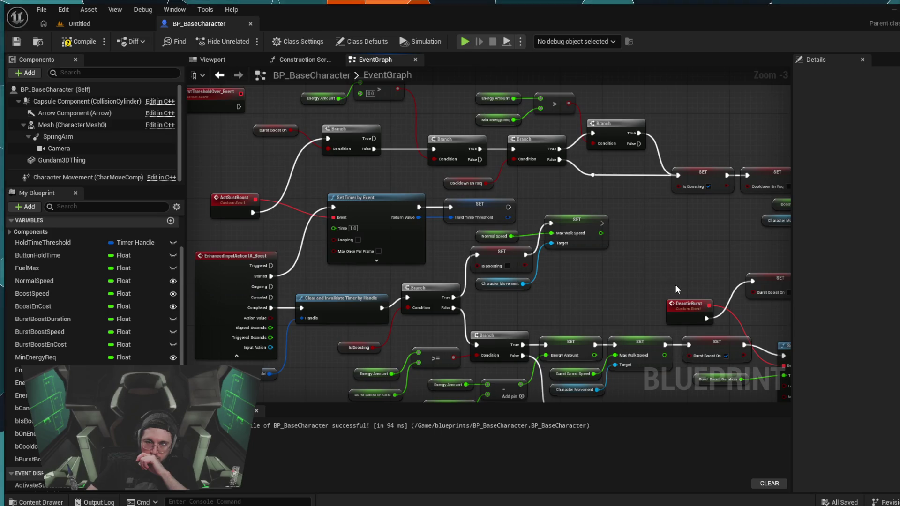
mouse_move(675, 285)
mouse_down()
mouse_move(597, 250)
mouse_move(532, 235)
mouse_move(427, 280)
mouse_up()
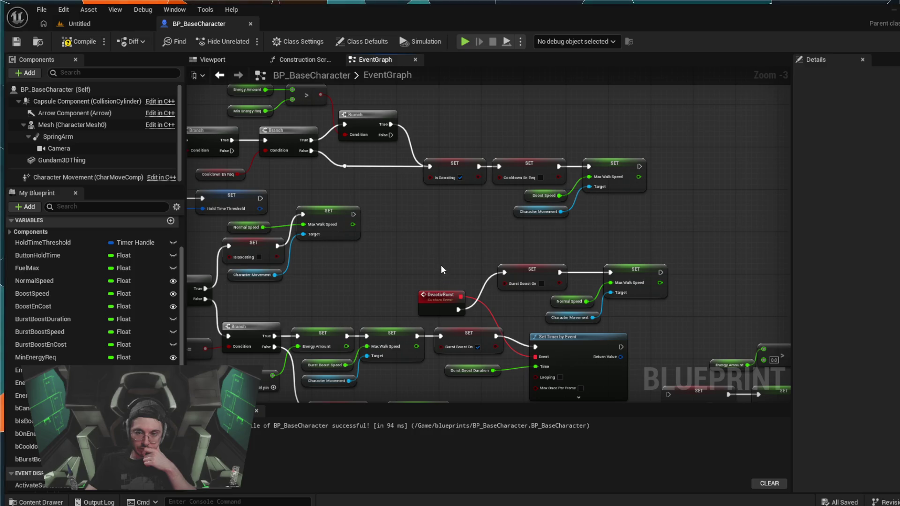
drag(441, 270, 432, 220)
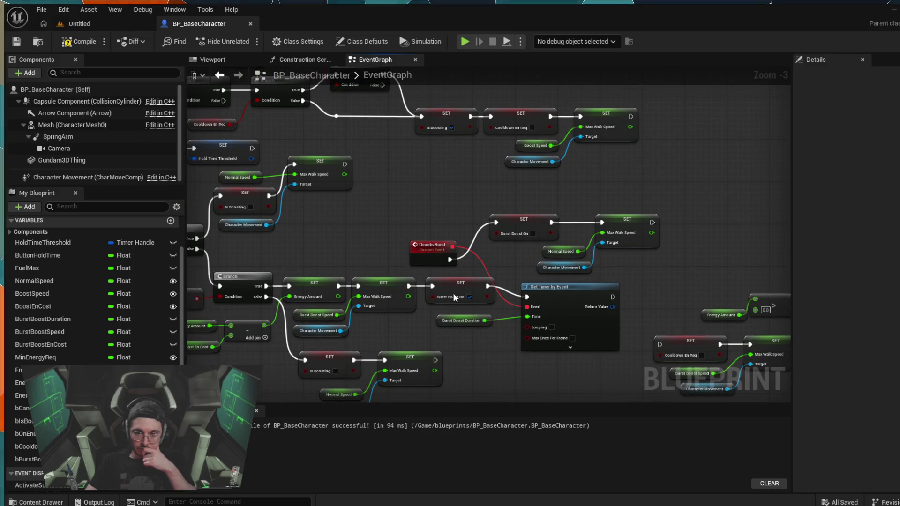
mouse_move(310, 257)
mouse_down()
mouse_move(331, 248)
mouse_move(334, 257)
mouse_up()
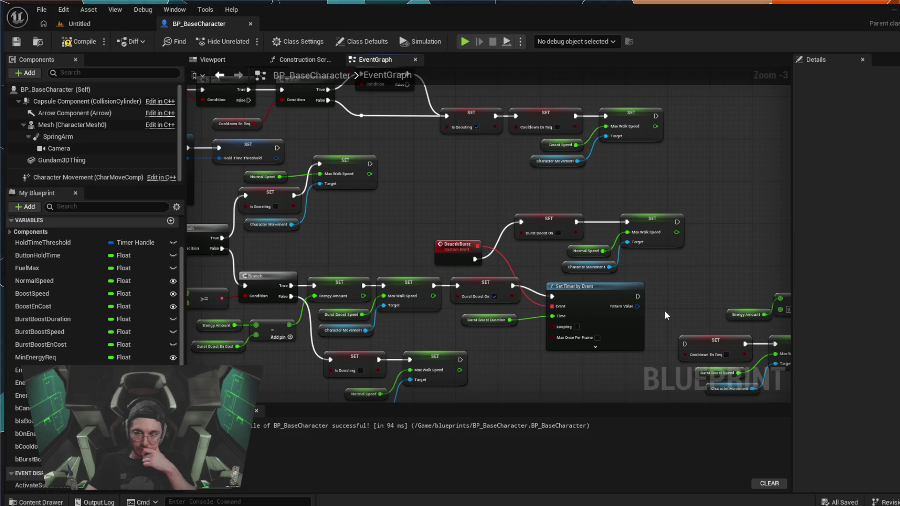
drag(664, 310, 634, 297)
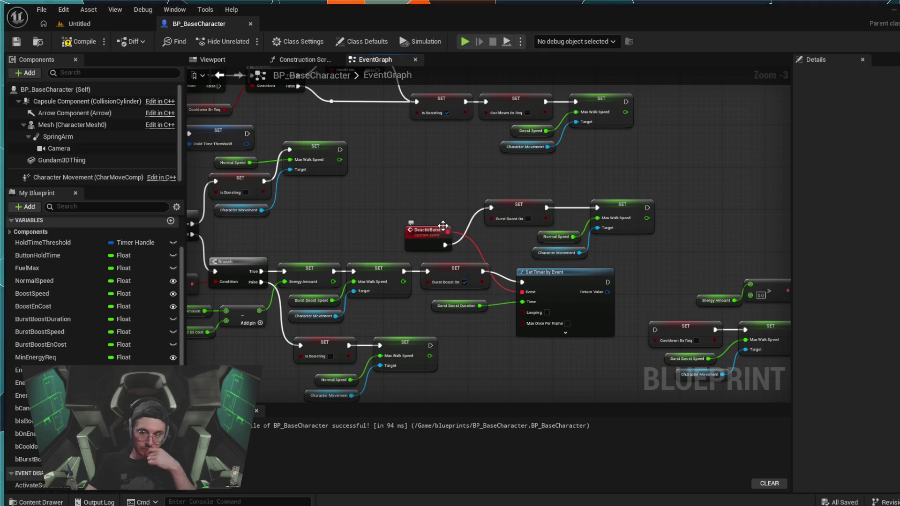
mouse_move(628, 181)
mouse_down()
mouse_move(590, 225)
mouse_move(542, 253)
mouse_move(518, 230)
mouse_move(556, 203)
mouse_move(654, 204)
mouse_up()
Shift the Burst Boost On reset nodes right, break DeactivBurst's exec wire and add a Branch after it
click(483, 240)
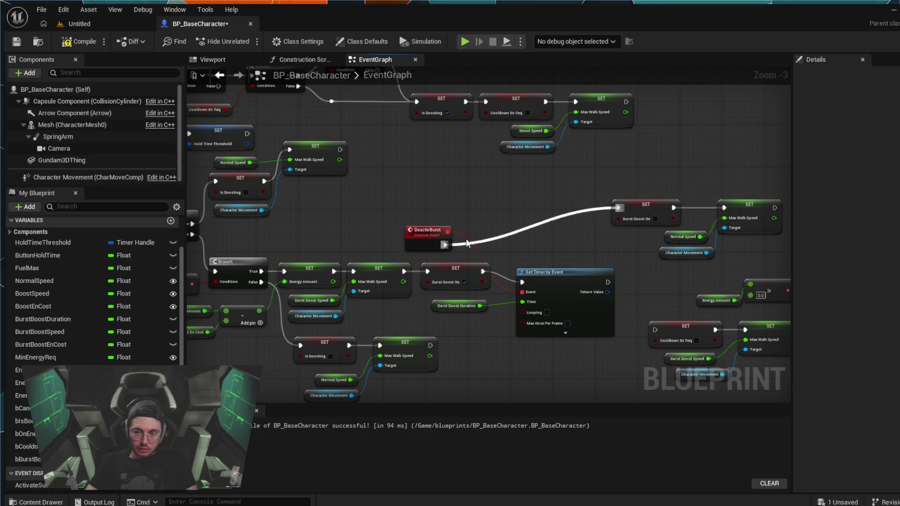
alt+click(445, 244)
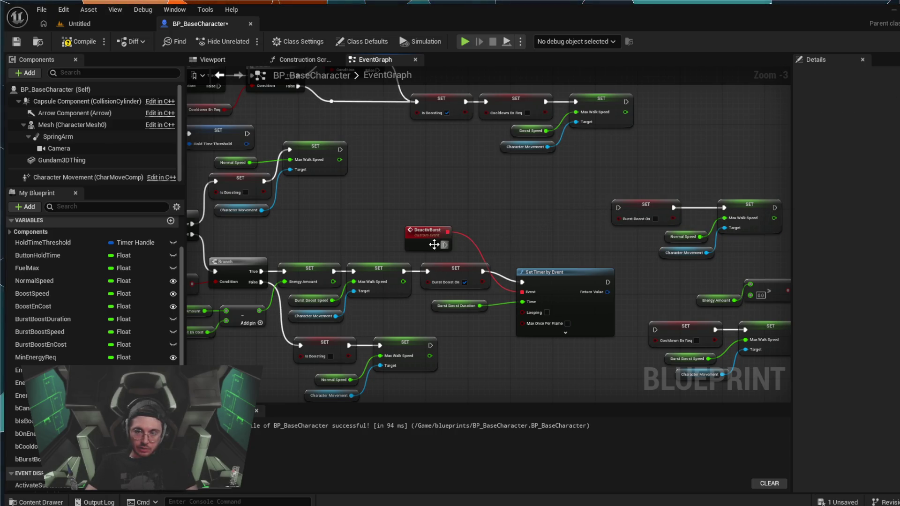
mouse_move(445, 245)
mouse_down()
mouse_move(484, 213)
mouse_move(509, 209)
mouse_move(512, 193)
mouse_up()
key(b)
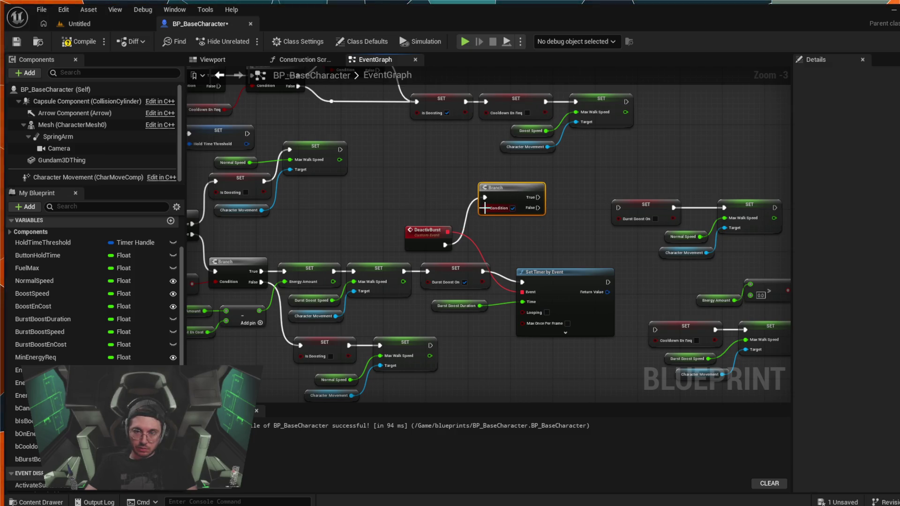
mouse_move(422, 207)
mouse_down()
mouse_move(623, 231)
mouse_move(698, 251)
mouse_up()
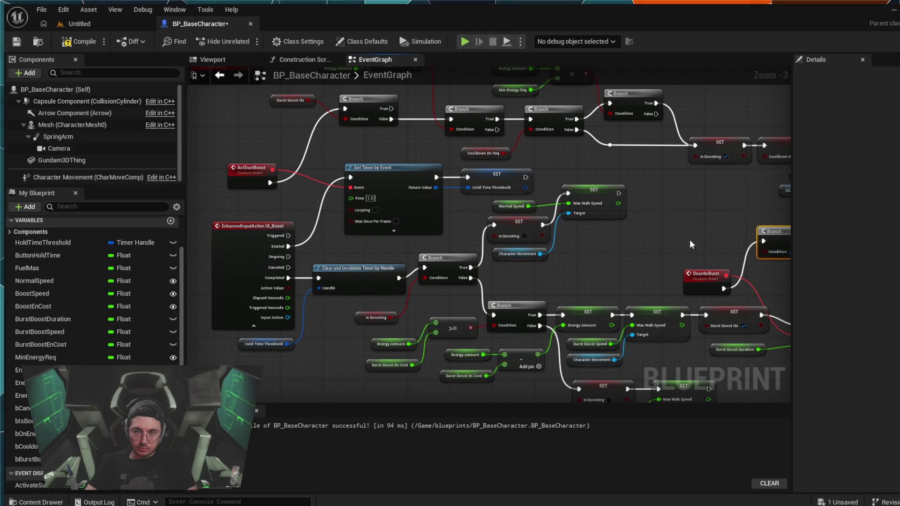
drag(690, 241, 603, 229)
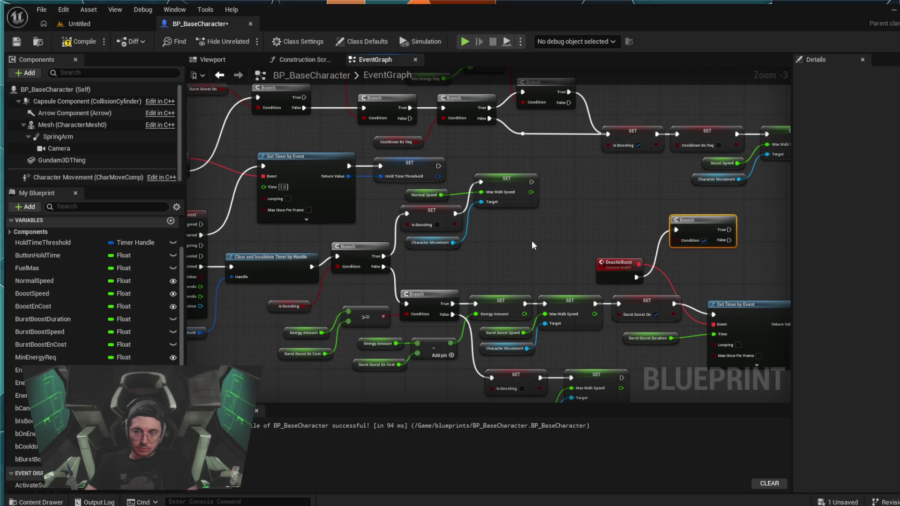
scroll(93, 305, down, 1)
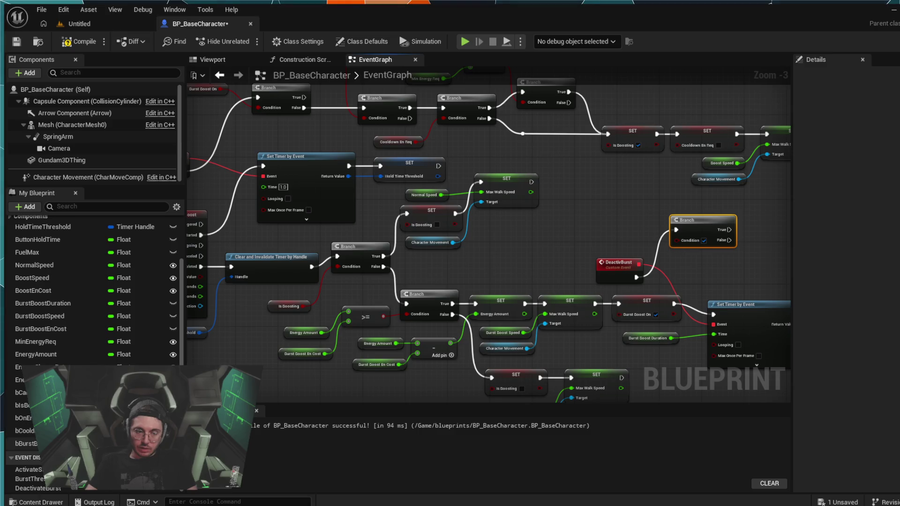
click(28, 469)
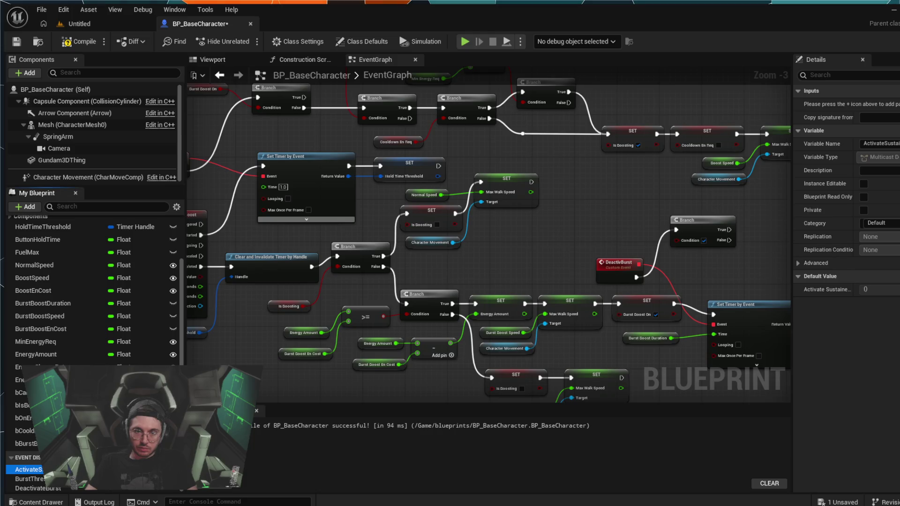
click(262, 163)
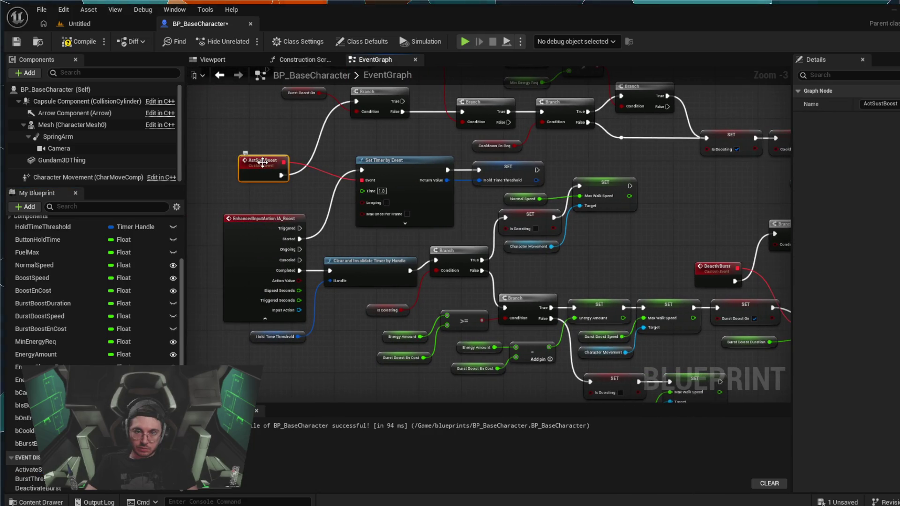
key(ctrl+v)
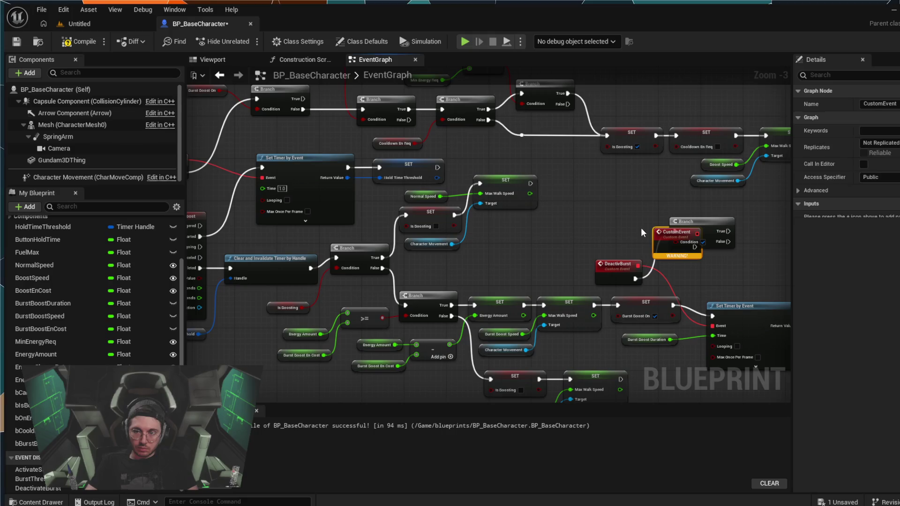
drag(658, 230, 592, 209)
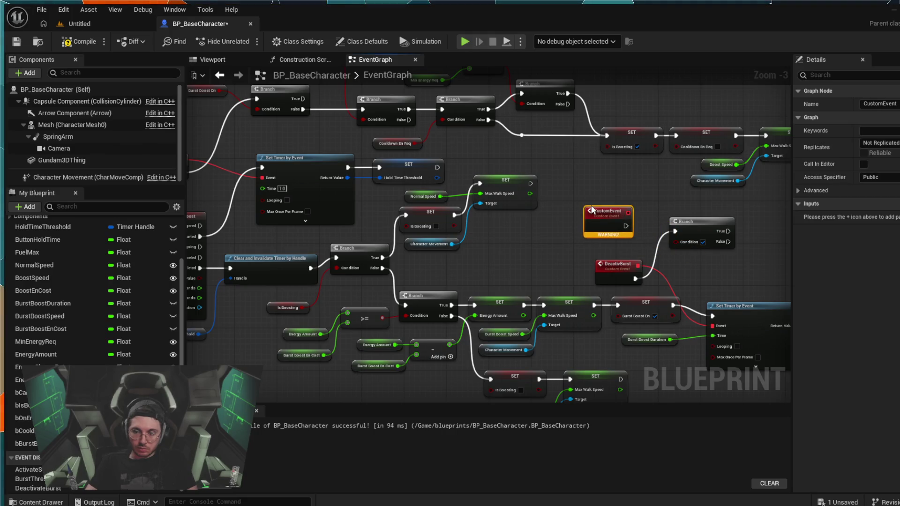
key(ctrl+z)
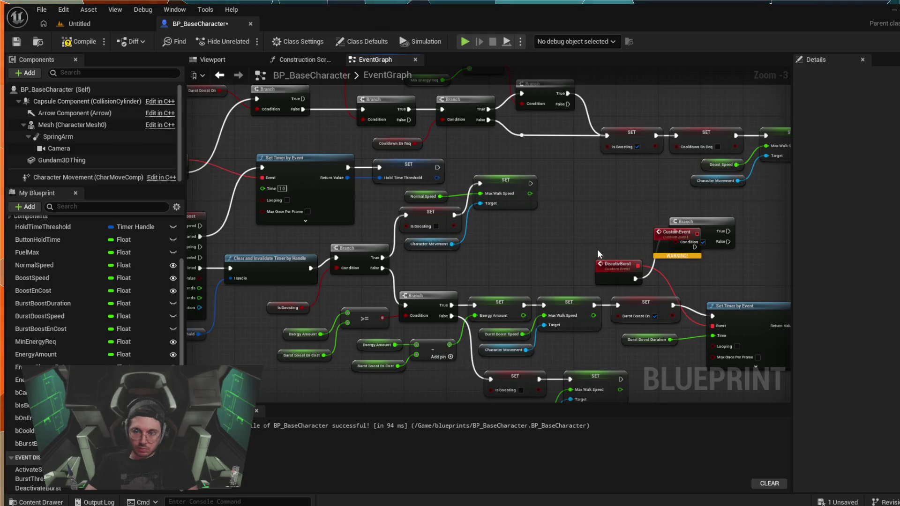
key(ctrl+z)
drag(589, 231, 664, 202)
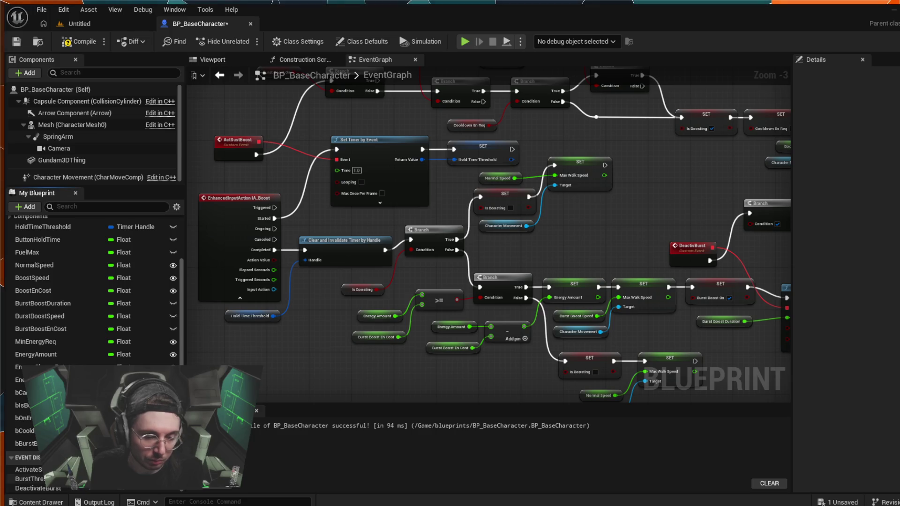
Add a new blueprint variable named bBoostHeld
drag(679, 211, 528, 208)
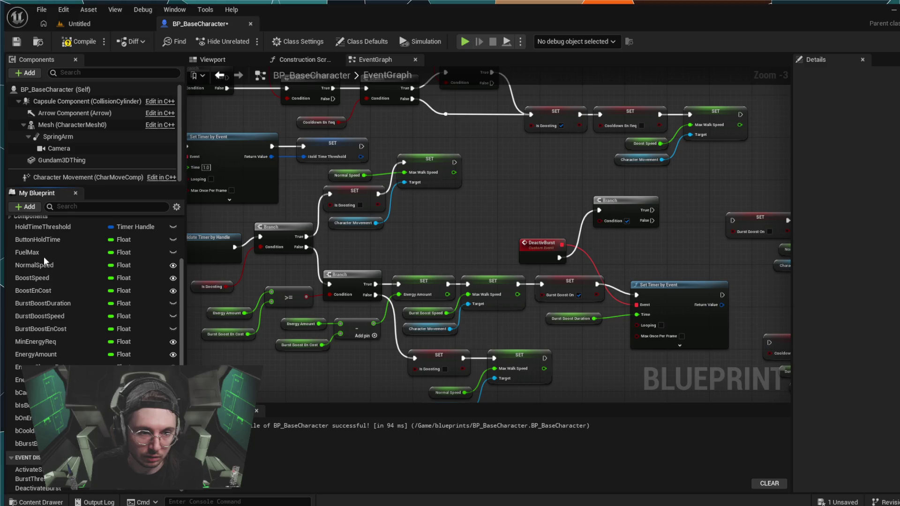
click(26, 206)
text(B)
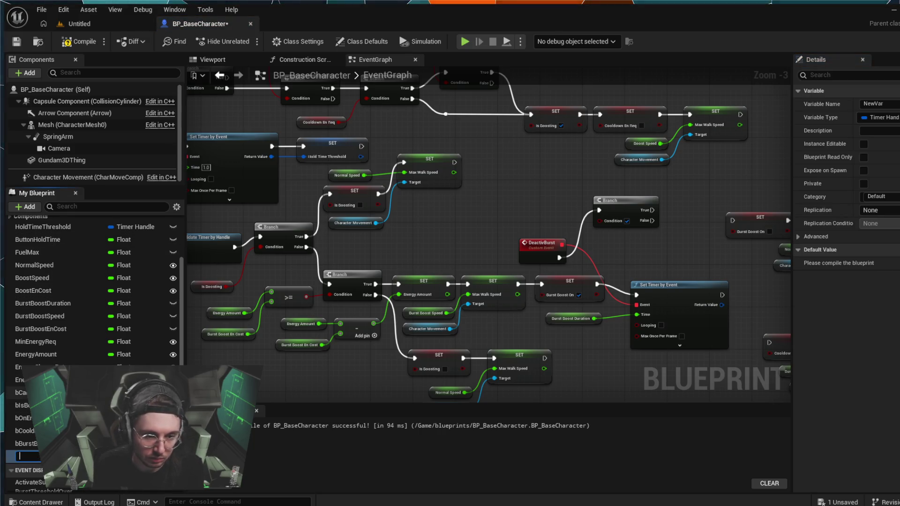
key(BackSpace)
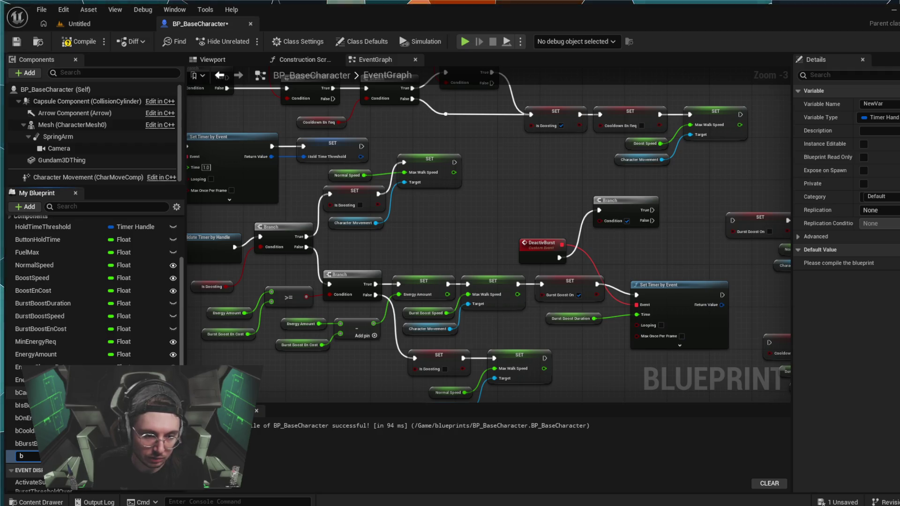
text(b)
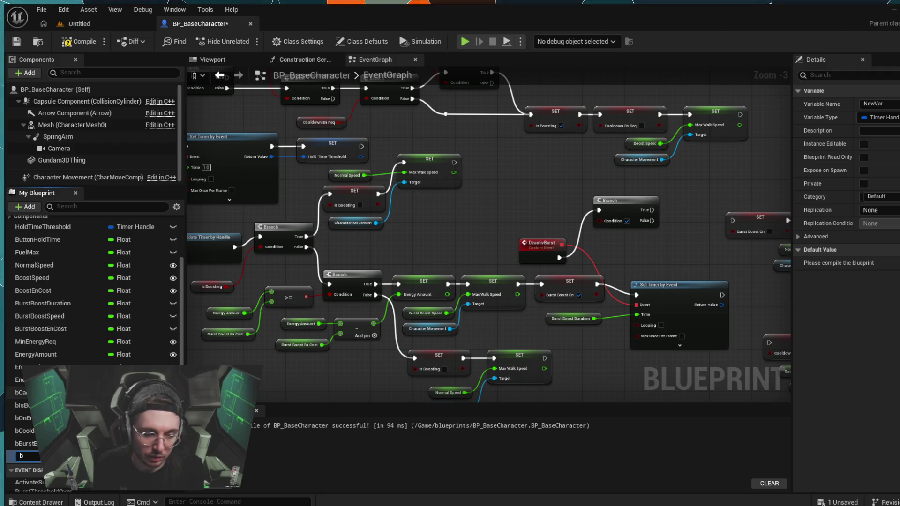
text(BoostHeld)
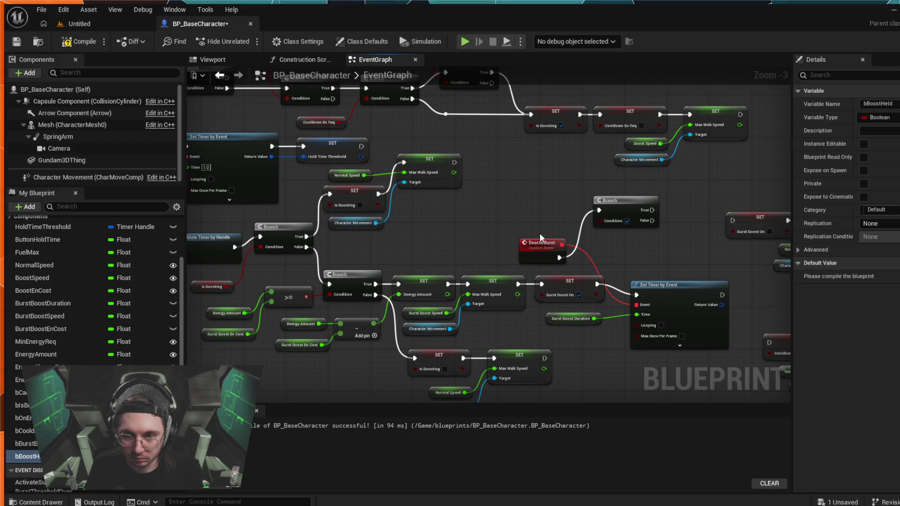
Feed a BoostHeld getter into the Branch condition and move the burst-off SET nodes left
mouse_move(28, 456)
mouse_down()
mouse_move(525, 216)
mouse_move(601, 221)
mouse_move(416, 207)
mouse_up()
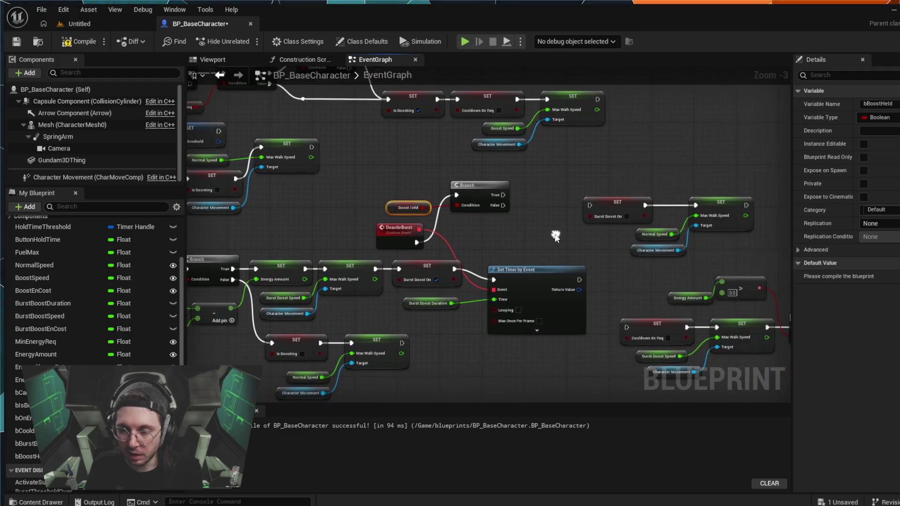
drag(503, 205, 591, 206)
mouse_move(756, 183)
mouse_down()
mouse_move(639, 243)
mouse_move(633, 255)
mouse_up()
mouse_move(591, 197)
mouse_down()
mouse_move(520, 206)
mouse_move(596, 223)
mouse_move(492, 183)
mouse_move(694, 225)
mouse_move(689, 253)
mouse_move(656, 263)
mouse_move(596, 256)
mouse_up()
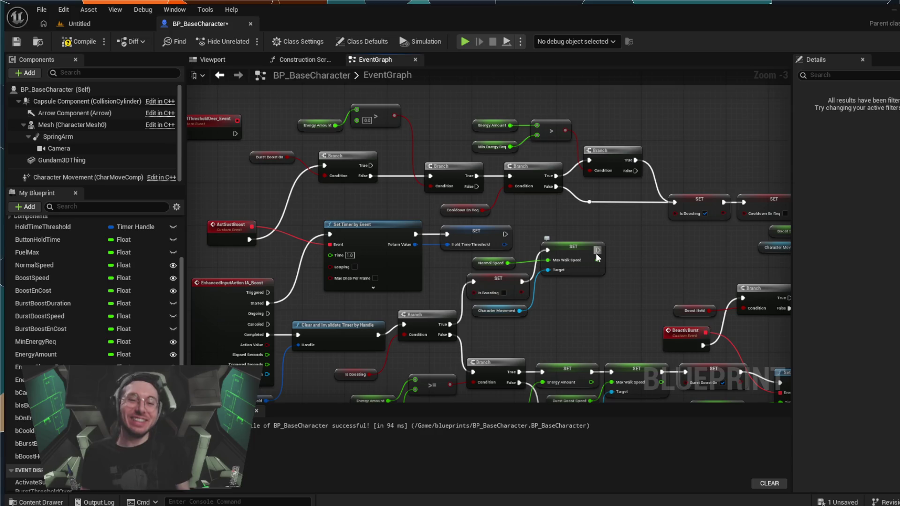
scroll(595, 253, down, 4)
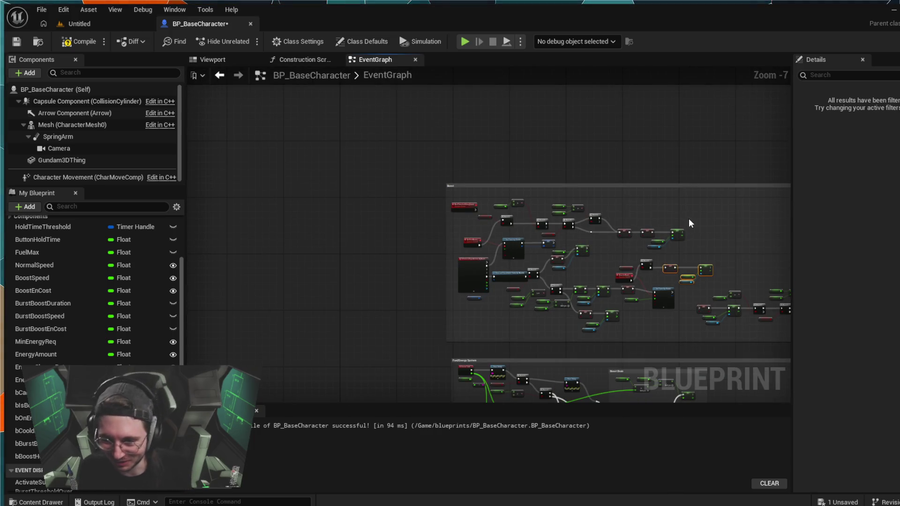
drag(688, 219, 459, 181)
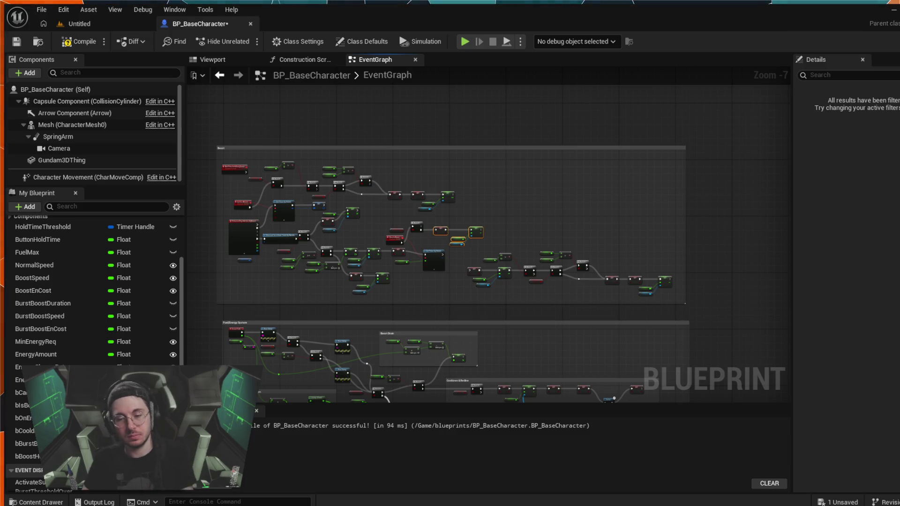
scroll(315, 344, up, 6)
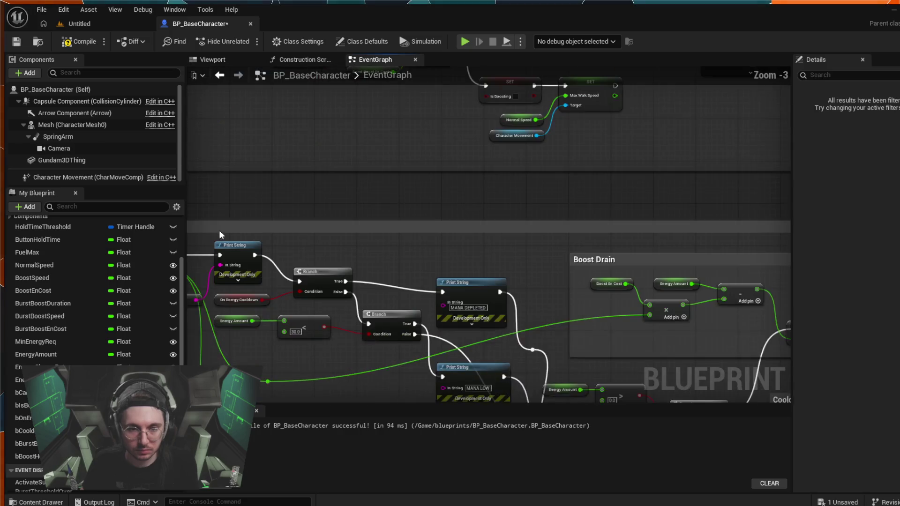
mouse_move(371, 195)
mouse_down()
mouse_move(420, 224)
mouse_move(385, 236)
mouse_up()
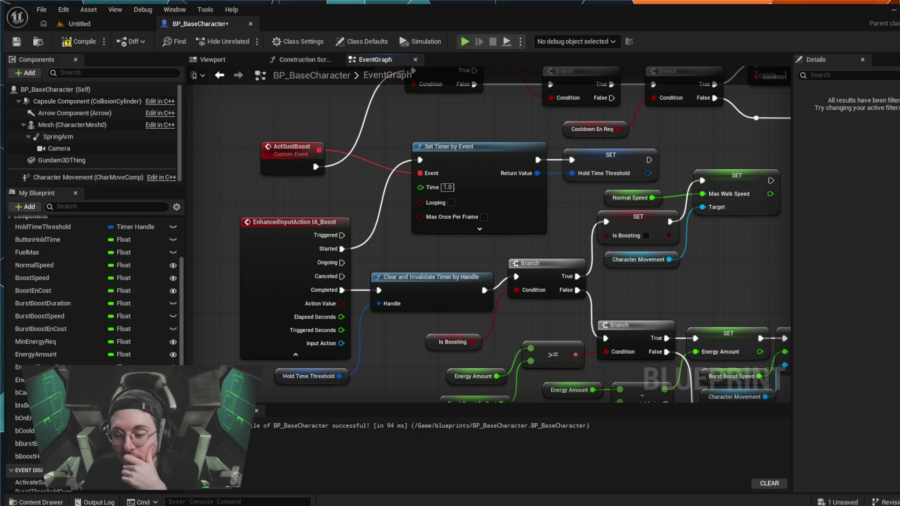
Move the Max Walk Speed SET, Normal Speed and Character Movement nodes left toward the Boost Held branch
scroll(544, 288, down, 5)
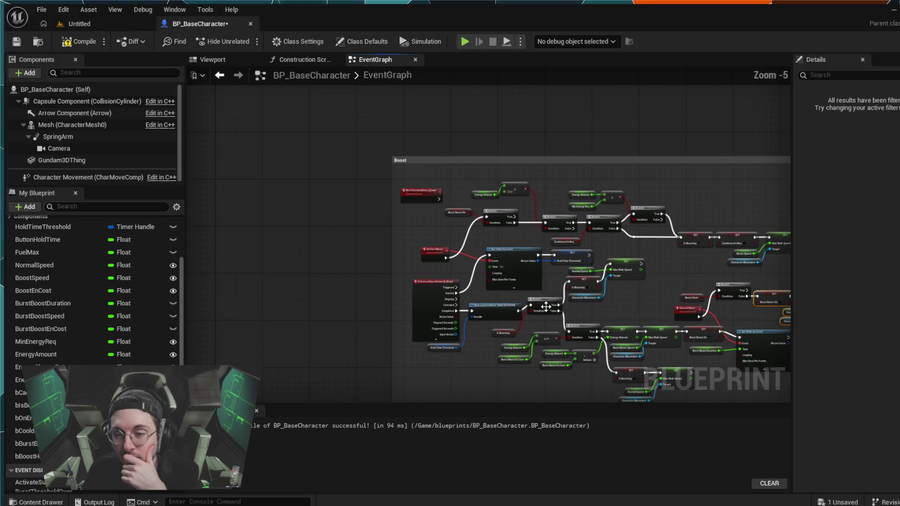
scroll(617, 282, up, 1)
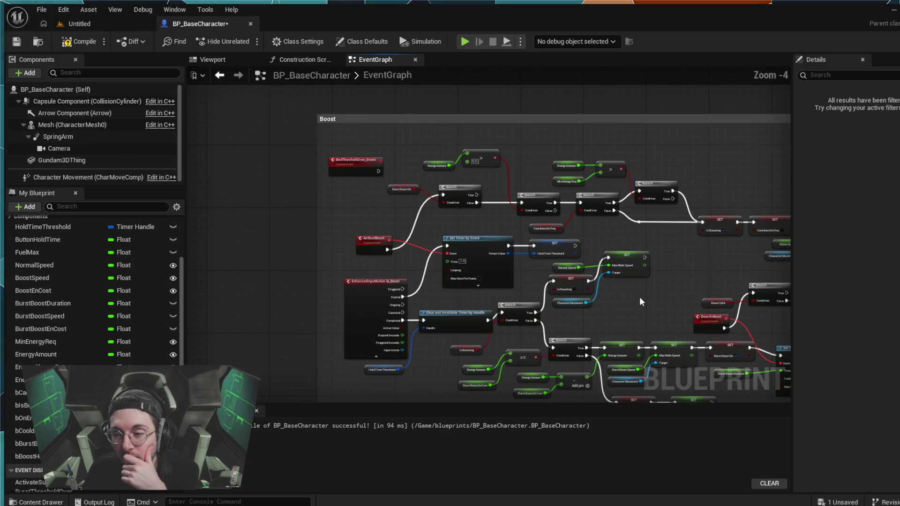
scroll(558, 284, down, 1)
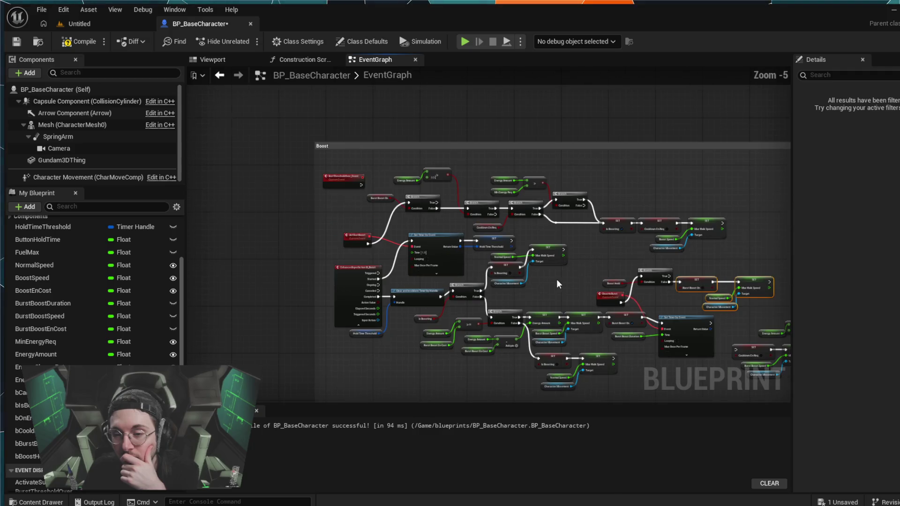
drag(566, 287, 539, 285)
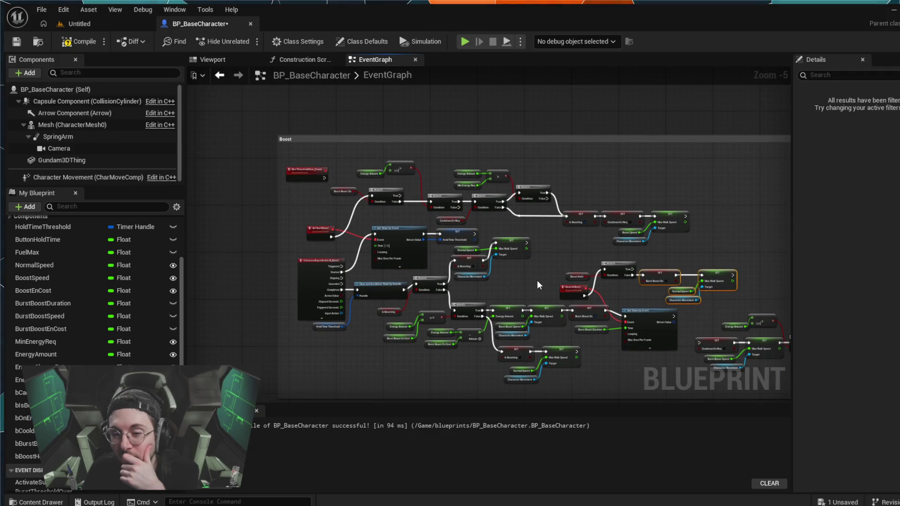
scroll(537, 286, up, 1)
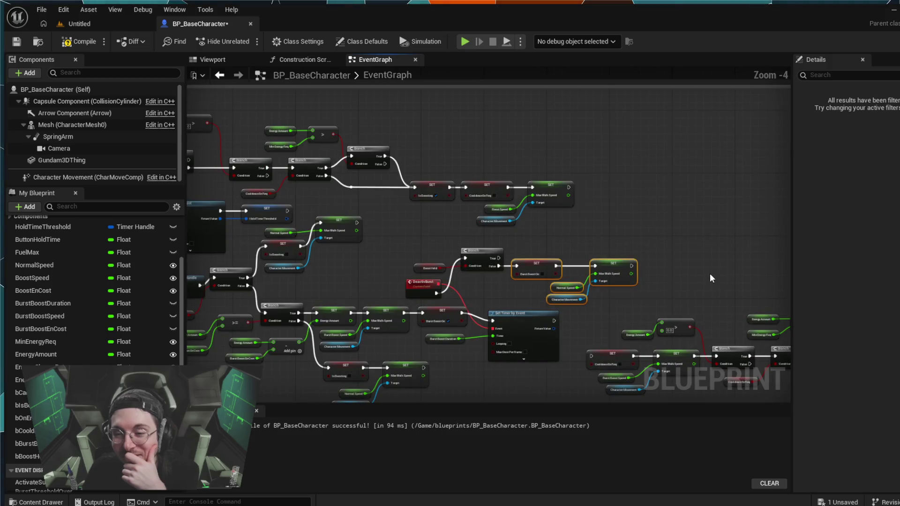
click(709, 274)
mouse_move(710, 273)
mouse_down()
mouse_move(678, 245)
mouse_move(589, 214)
mouse_up()
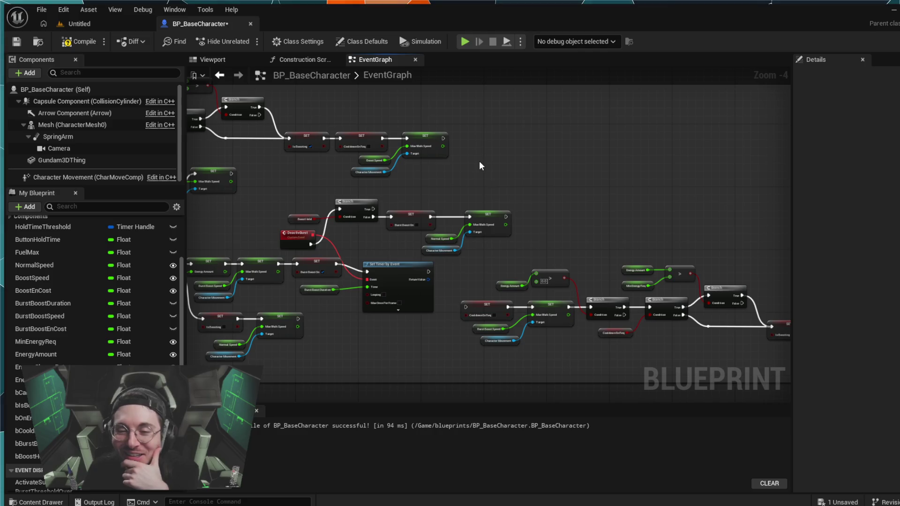
drag(491, 196, 456, 254)
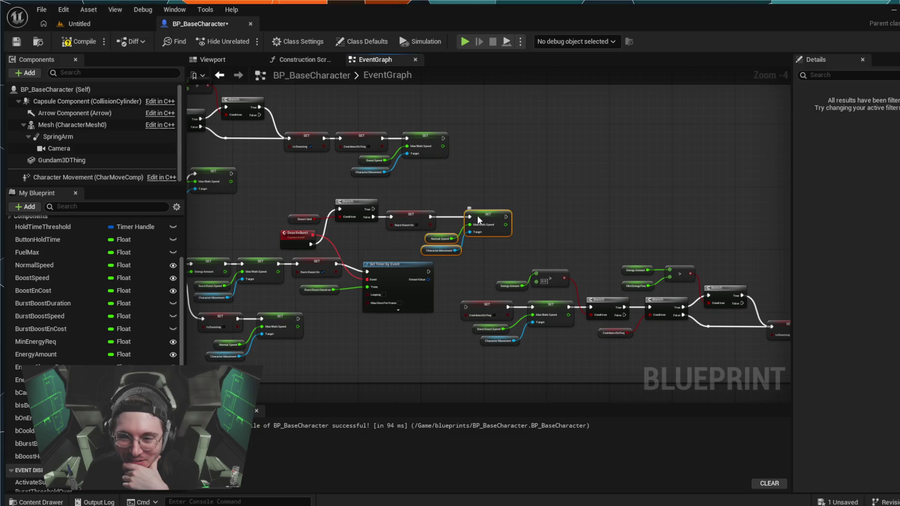
drag(477, 216, 459, 214)
click(489, 170)
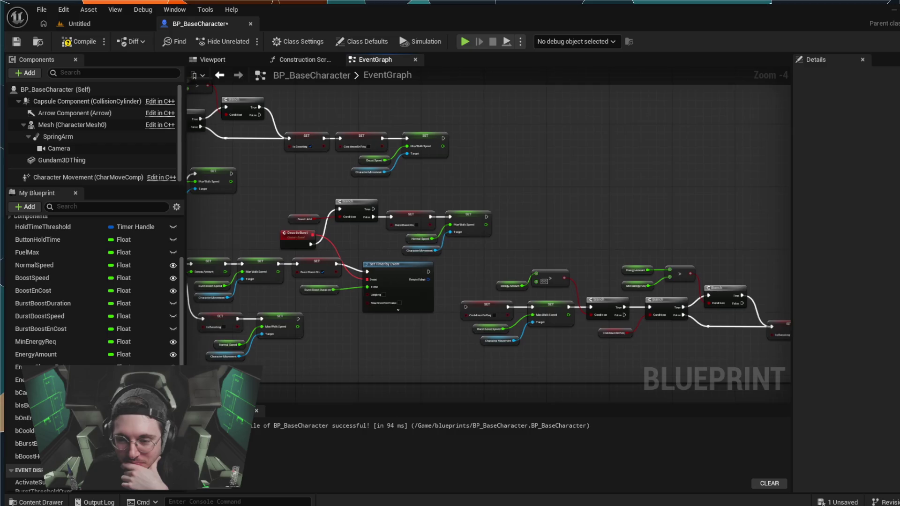
mouse_move(511, 180)
mouse_down()
mouse_move(583, 174)
mouse_move(659, 196)
mouse_move(534, 193)
mouse_up()
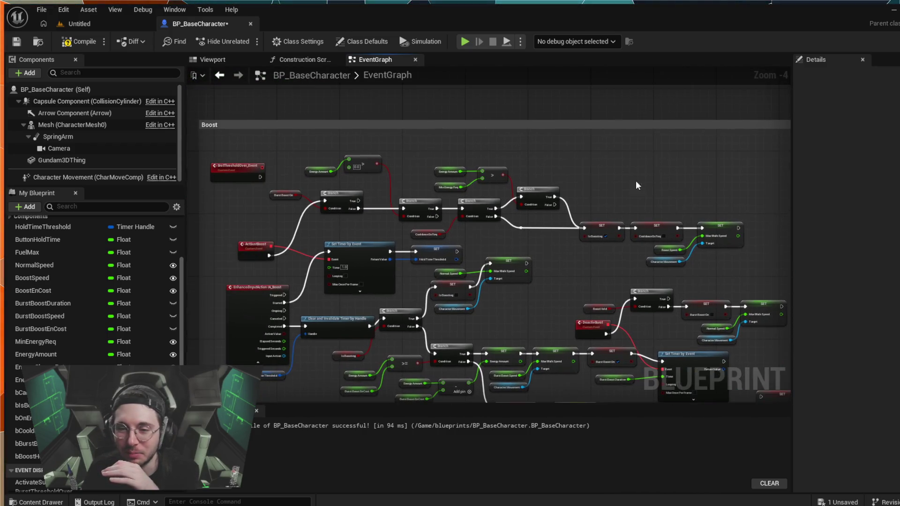
drag(492, 111, 635, 181)
scroll(314, 176, down, 3)
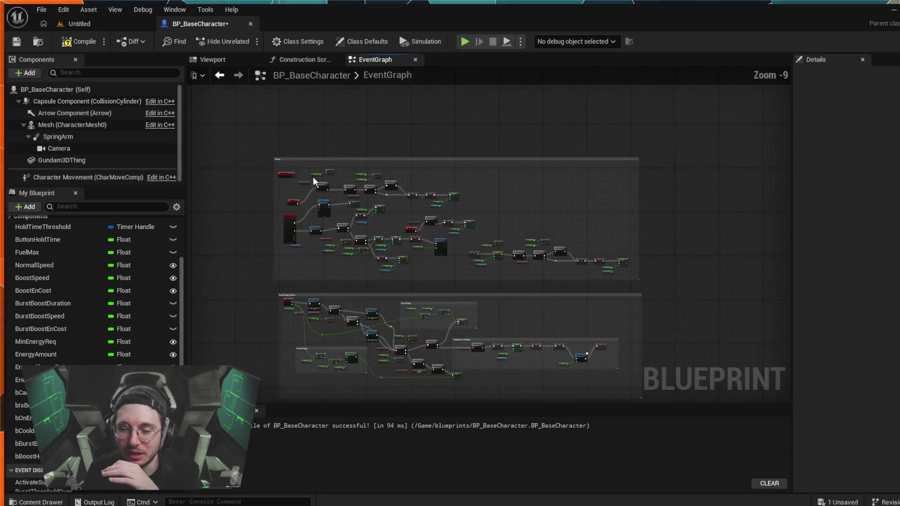
scroll(515, 270, up, 3)
mouse_move(537, 330)
mouse_down()
mouse_move(756, 197)
mouse_move(481, 173)
mouse_up()
scroll(480, 173, down, 1)
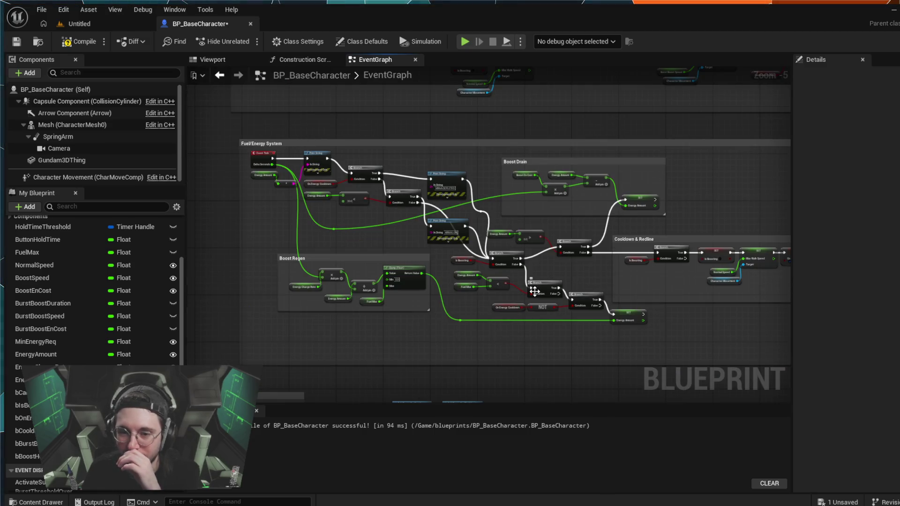
drag(589, 330, 490, 317)
scroll(461, 317, down, 1)
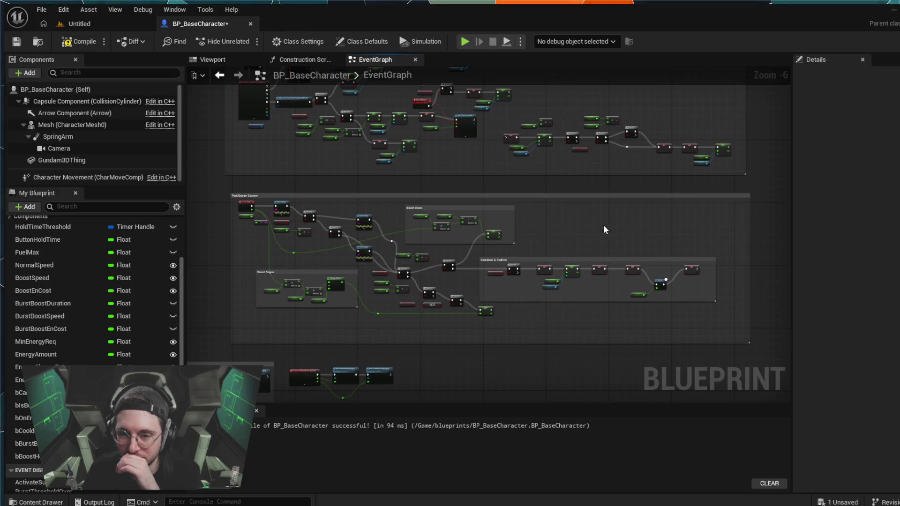
scroll(593, 227, up, 2)
mouse_move(539, 235)
mouse_down()
mouse_move(876, 199)
mouse_move(807, 215)
mouse_move(841, 192)
mouse_up()
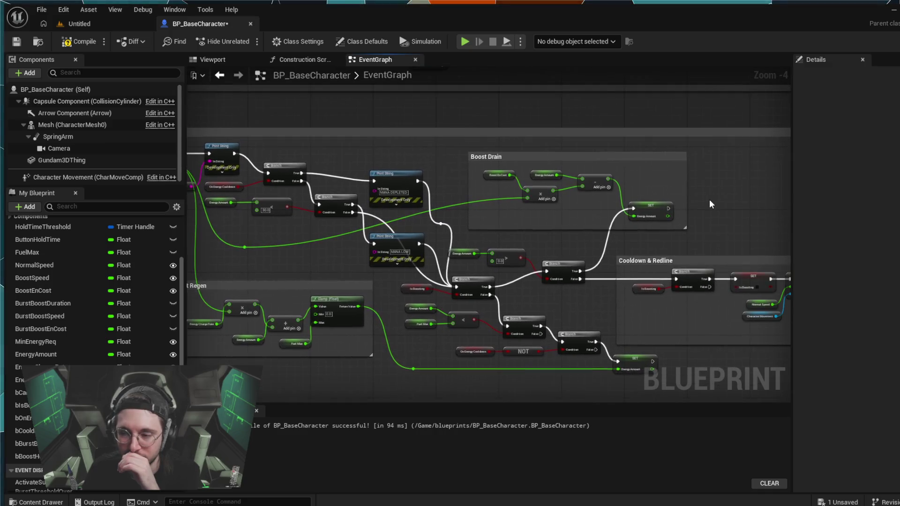
scroll(708, 198, down, 2)
scroll(708, 199, up, 2)
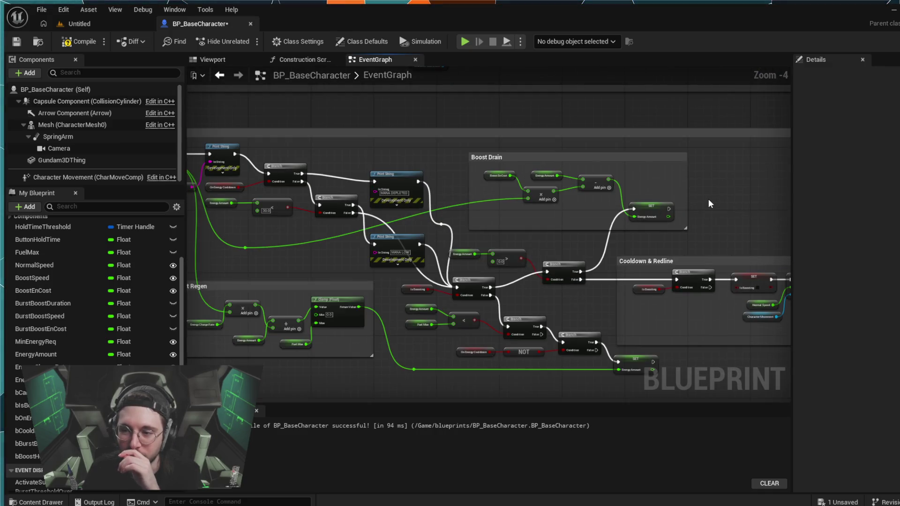
scroll(708, 199, down, 1)
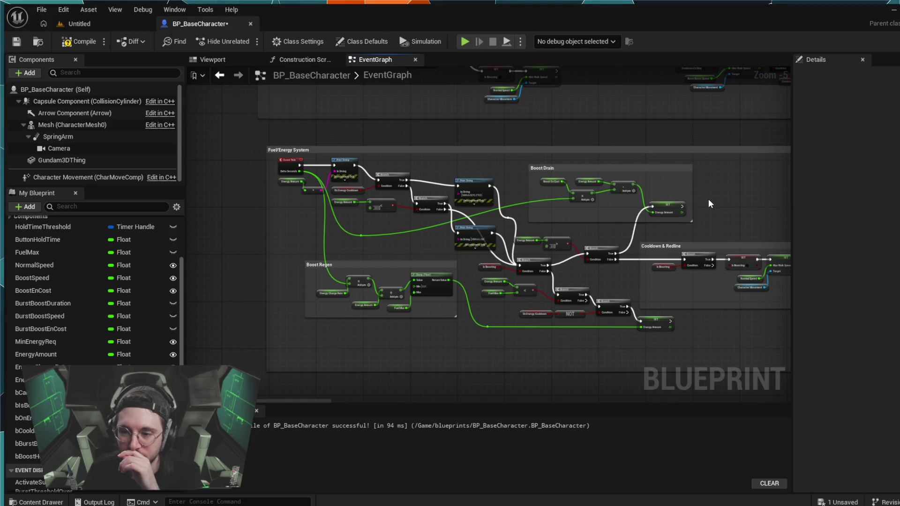
scroll(708, 198, up, 1)
scroll(708, 199, down, 1)
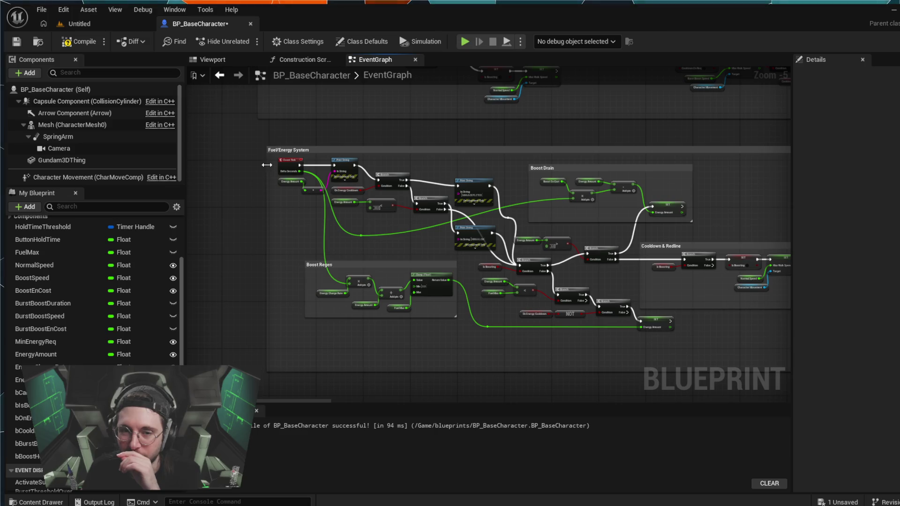
scroll(597, 179, down, 1)
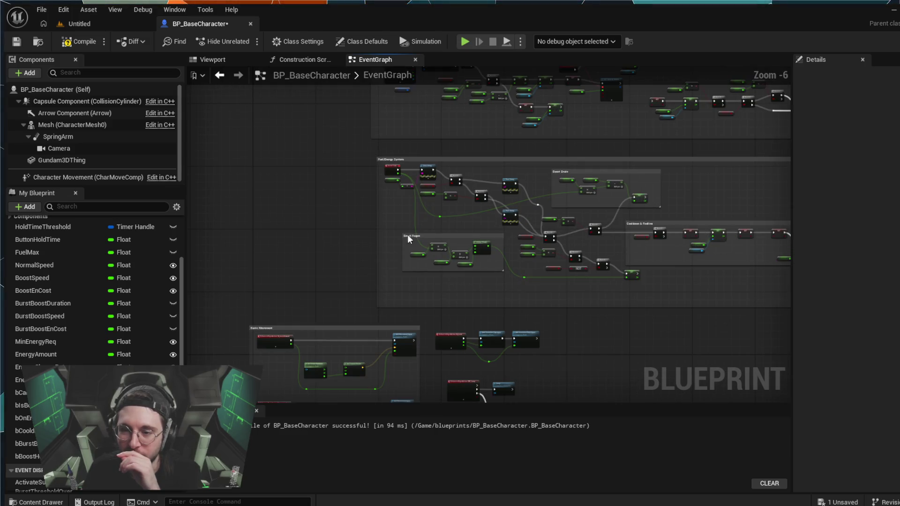
drag(728, 293, 601, 308)
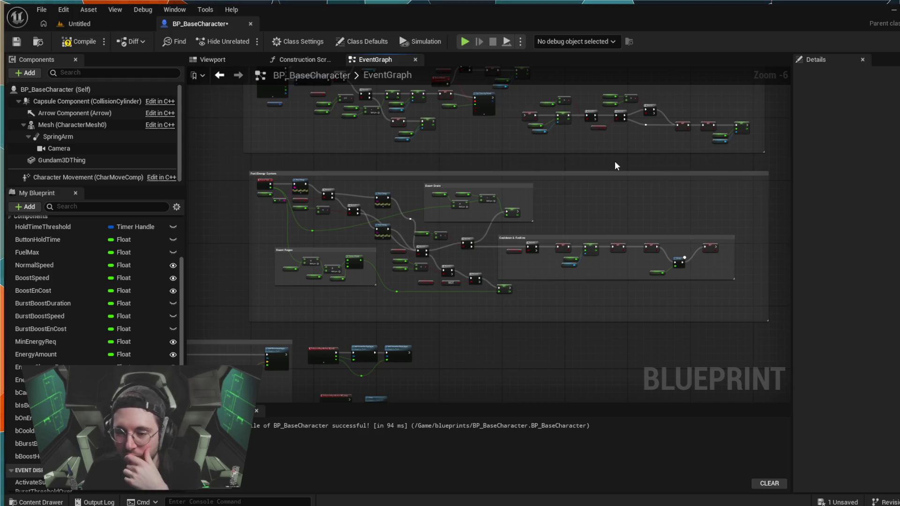
scroll(605, 170, down, 1)
scroll(599, 176, up, 2)
scroll(585, 204, down, 1)
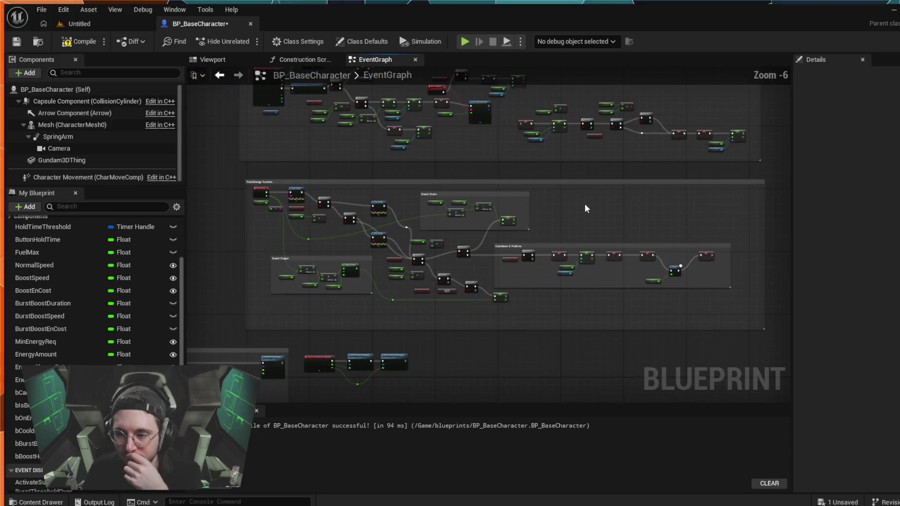
scroll(585, 208, up, 1)
scroll(585, 208, down, 1)
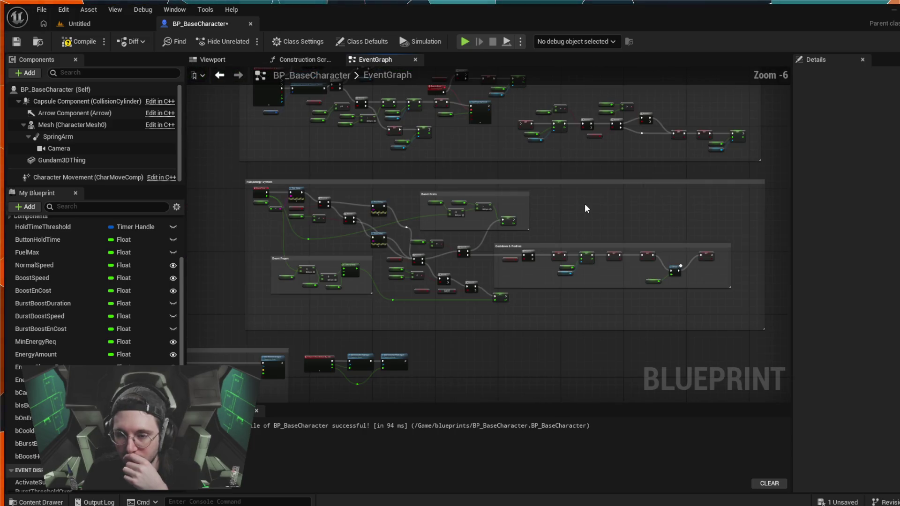
scroll(257, 233, up, 1)
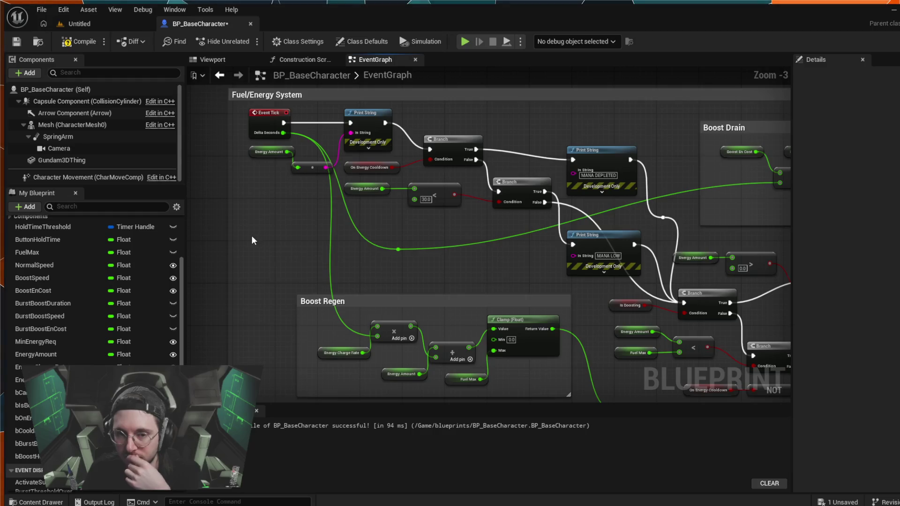
mouse_move(370, 135)
mouse_down()
mouse_move(381, 364)
mouse_move(349, 384)
mouse_up()
scroll(348, 383, down, 1)
scroll(348, 383, up, 1)
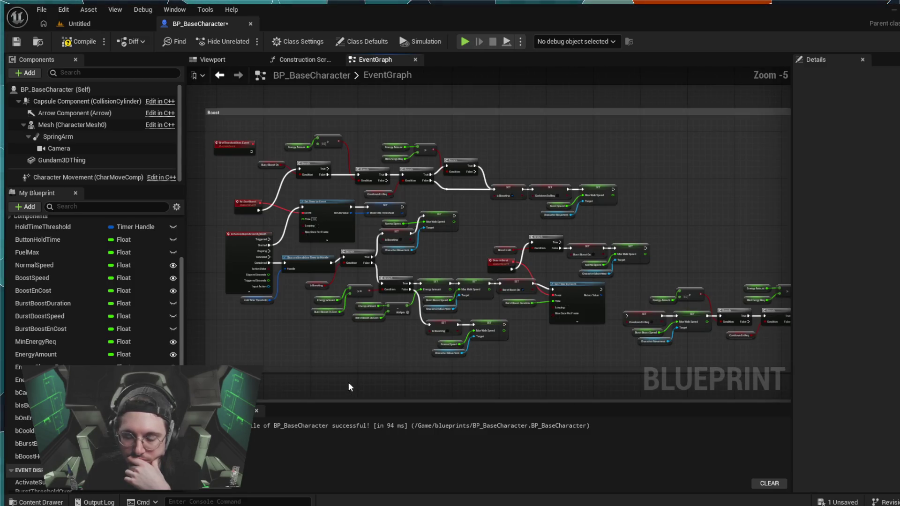
scroll(327, 347, up, 1)
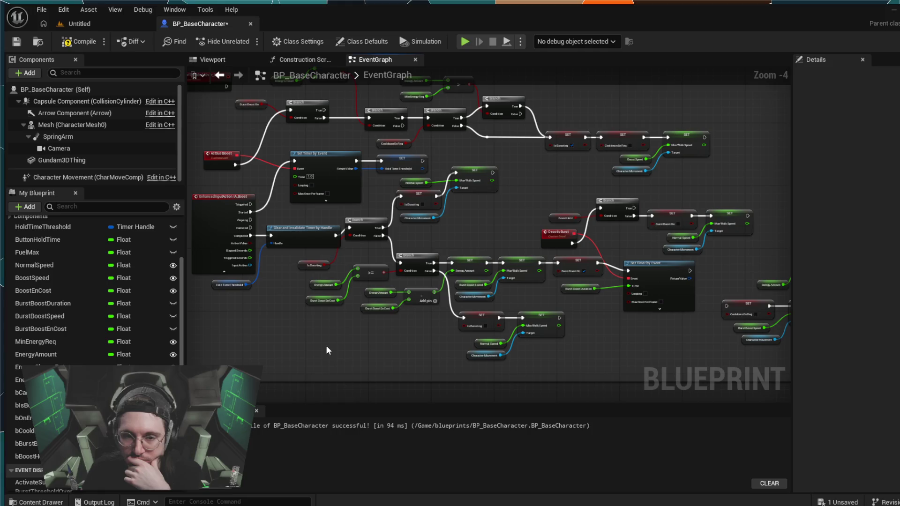
mouse_move(327, 350)
mouse_down()
mouse_move(373, 368)
mouse_move(383, 386)
mouse_move(371, 379)
mouse_up()
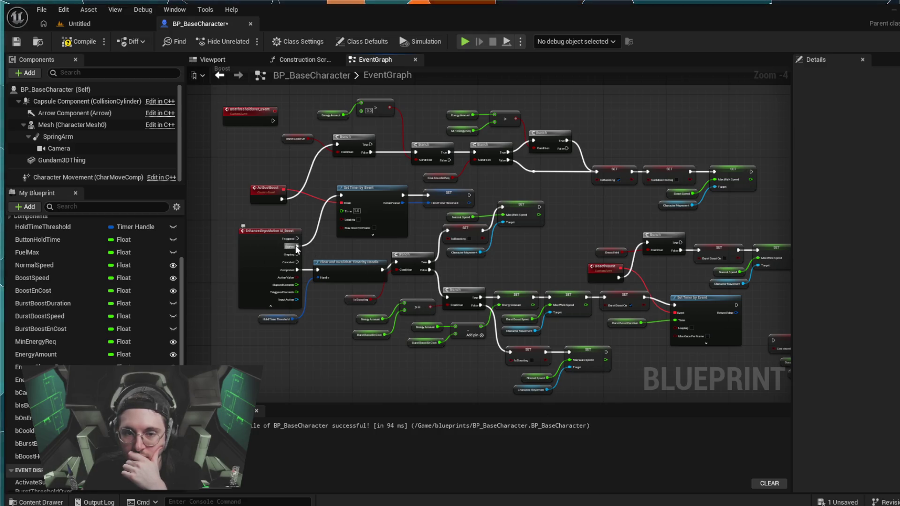
Insert a SET Boost Held node set to true after IA_Boost's Started output
mouse_move(297, 247)
mouse_down()
mouse_move(313, 214)
mouse_move(341, 196)
mouse_up()
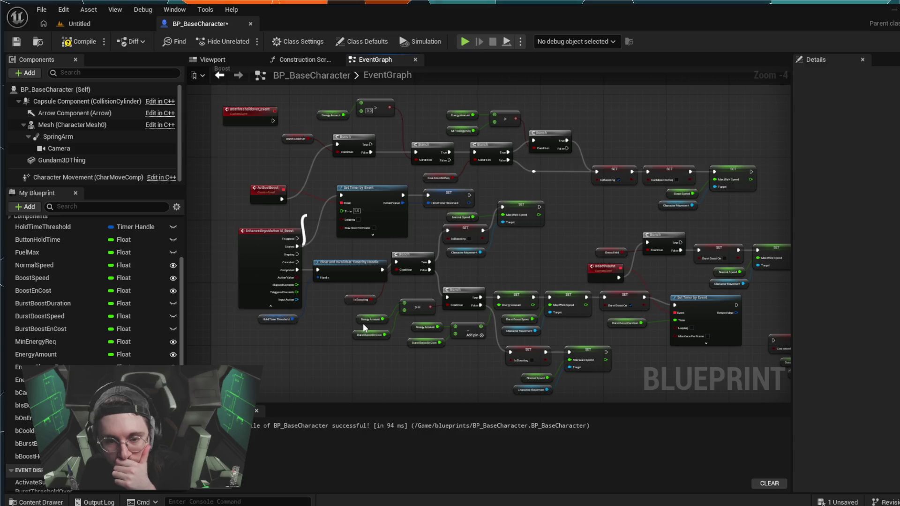
mouse_move(27, 456)
mouse_down()
mouse_move(322, 226)
mouse_move(265, 230)
mouse_move(295, 217)
mouse_up()
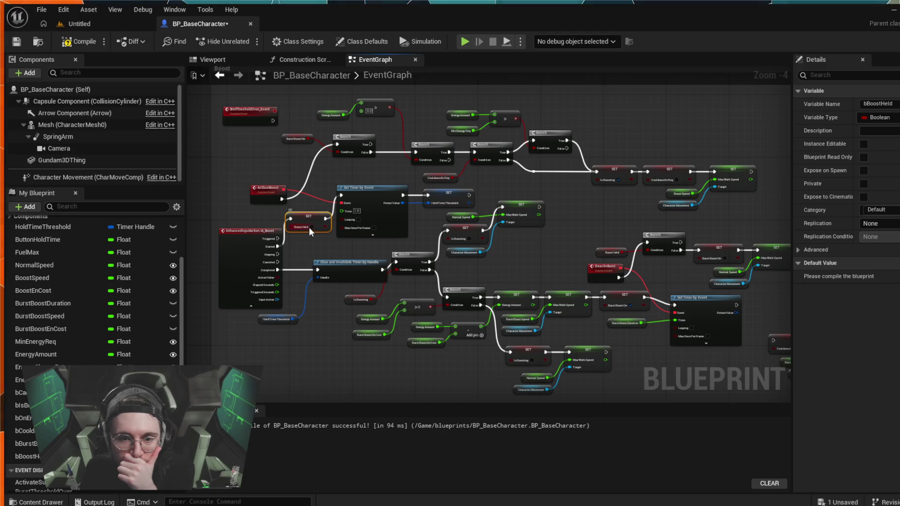
click(311, 227)
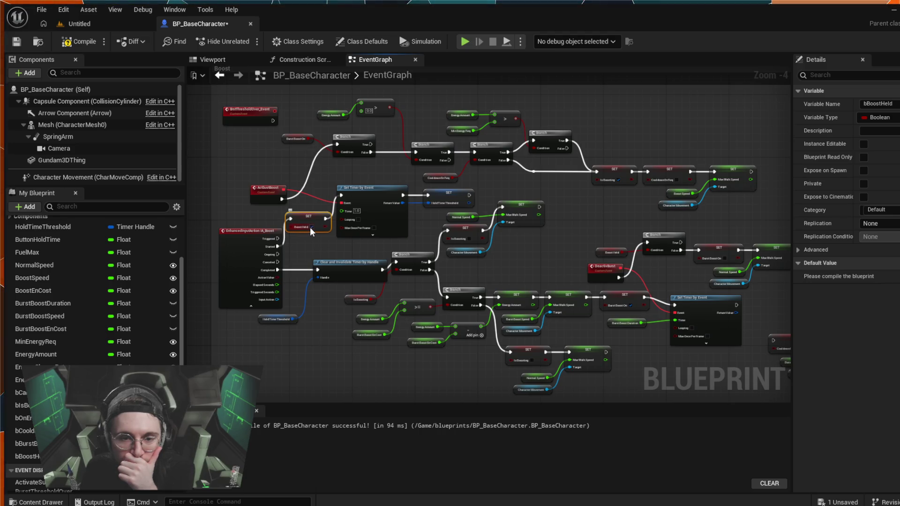
Shift the IA_Boost event and its Boost Held setter slightly left
click(252, 232)
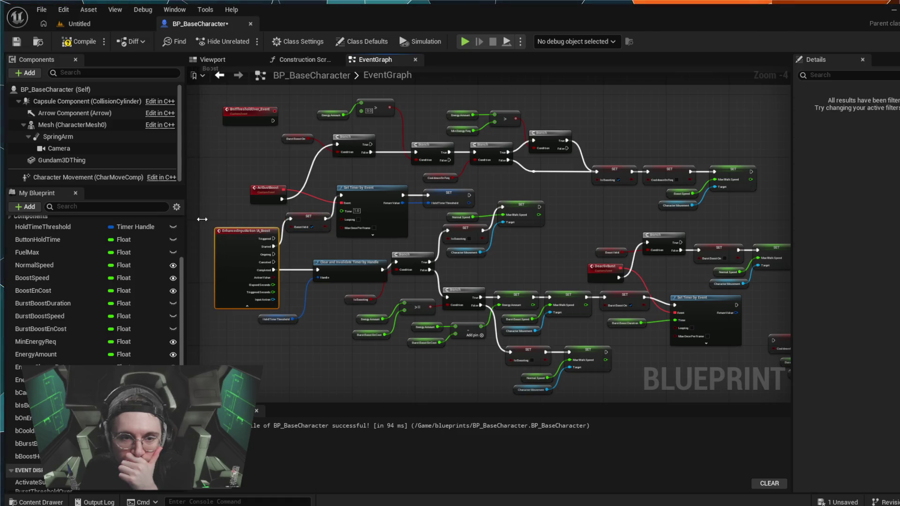
drag(252, 233, 241, 233)
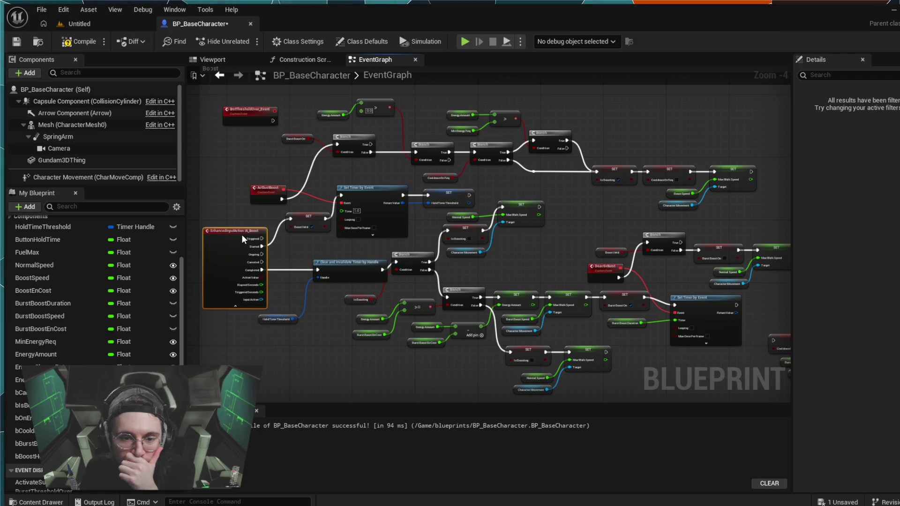
drag(302, 215, 290, 215)
click(286, 249)
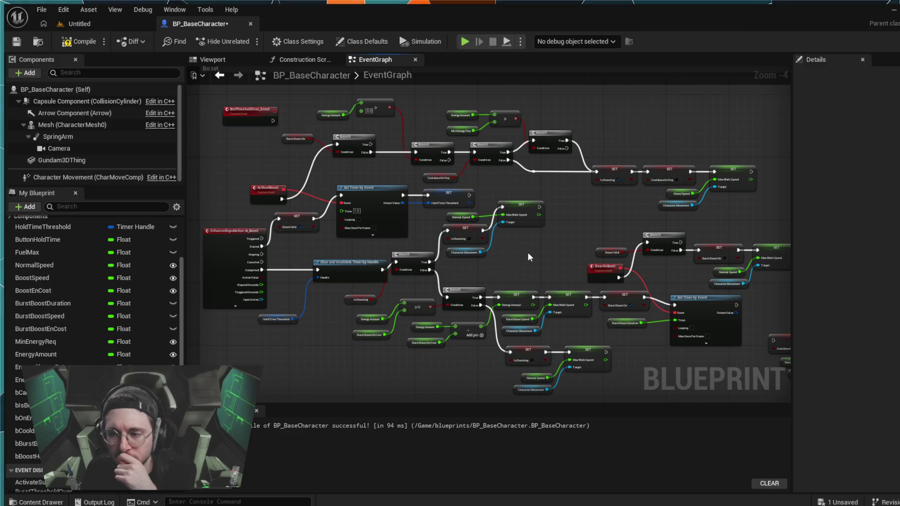
scroll(528, 253, down, 1)
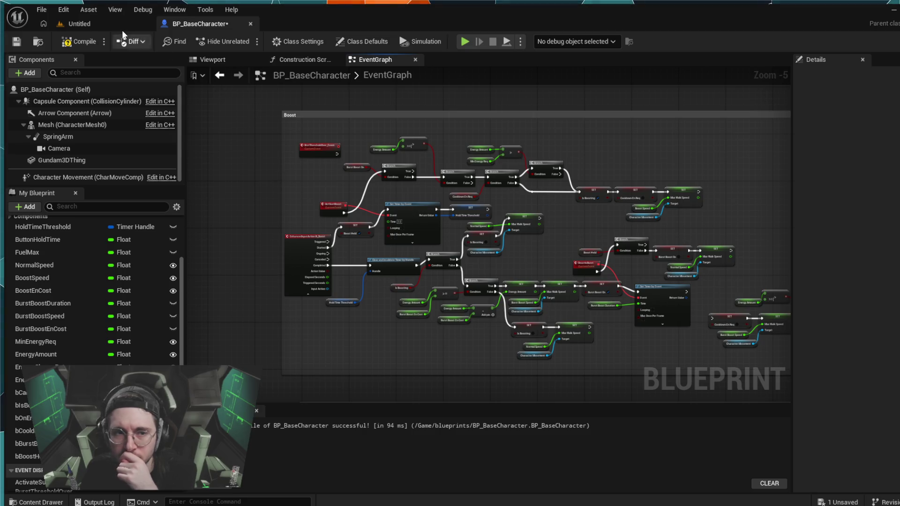
Compile BP_BaseCharacter and run a short simulation
click(87, 45)
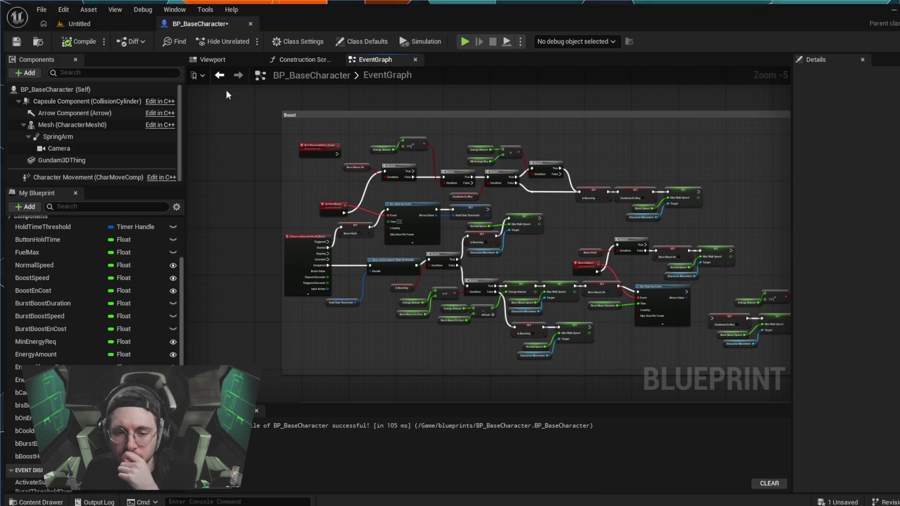
click(464, 42)
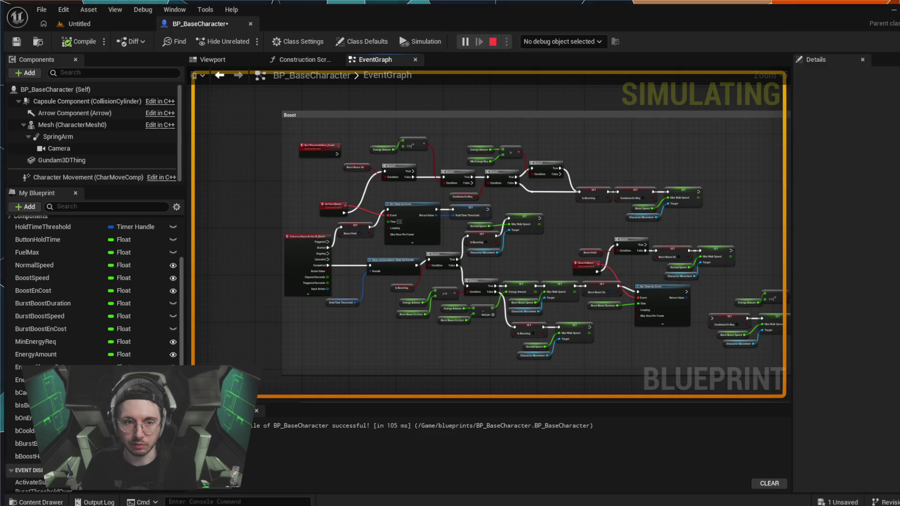
key(Escape)
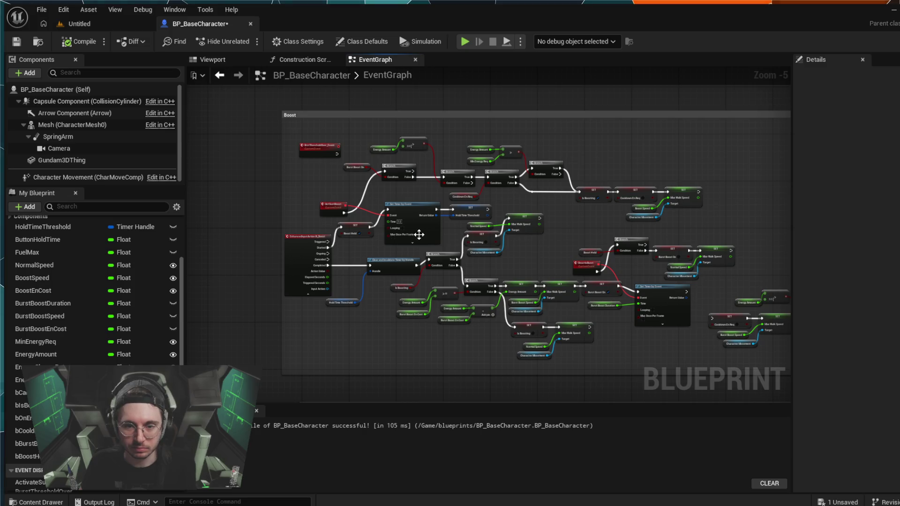
Undo the recent edits so IA_Boost Started feeds Set Timer by Event without the Boost Held setter
scroll(365, 244, up, 4)
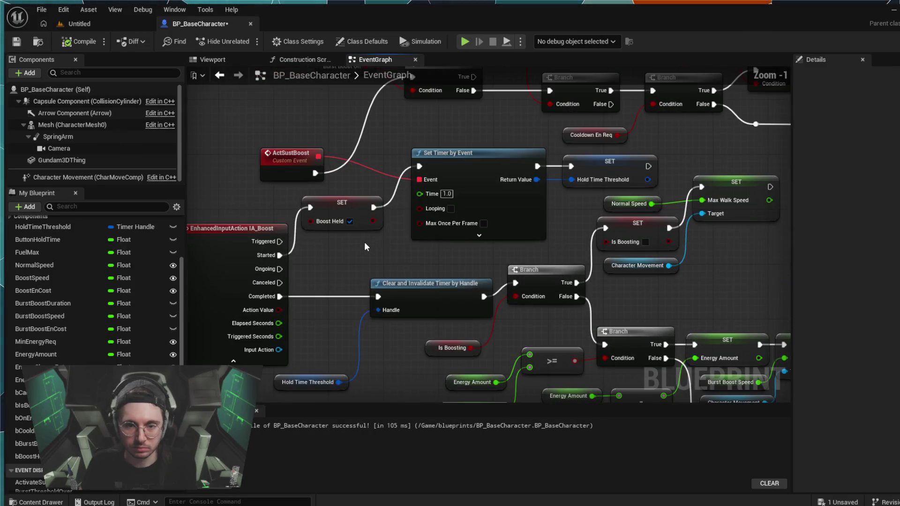
scroll(364, 242, down, 2)
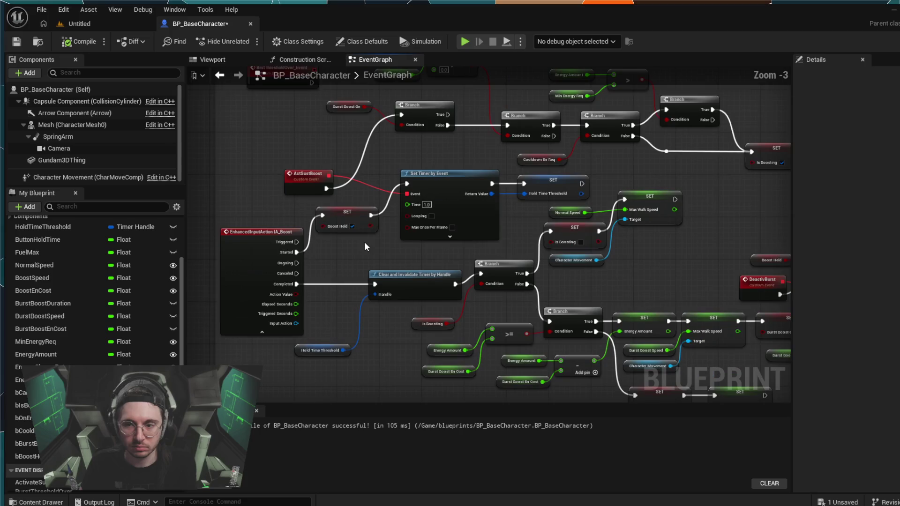
key(Right)
key(Right)
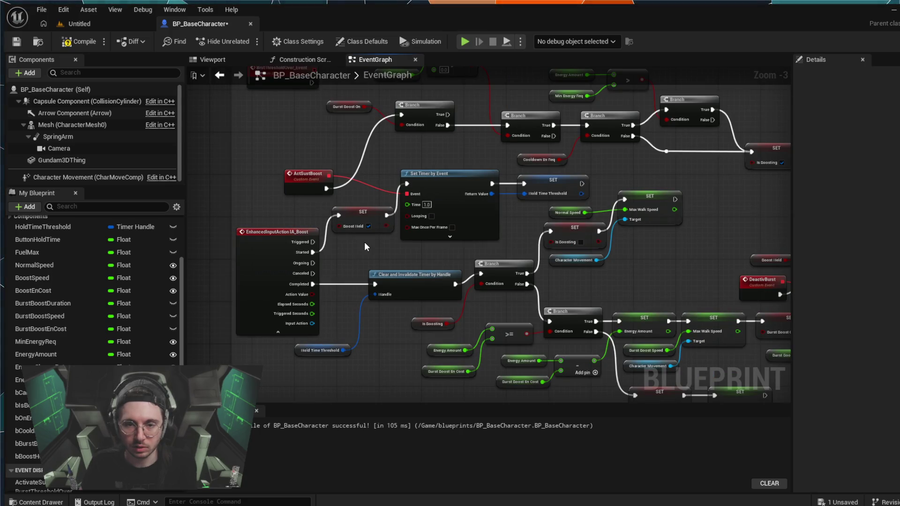
key(ctrl+z)
key(ctrl+z)
key(ctrl+z)
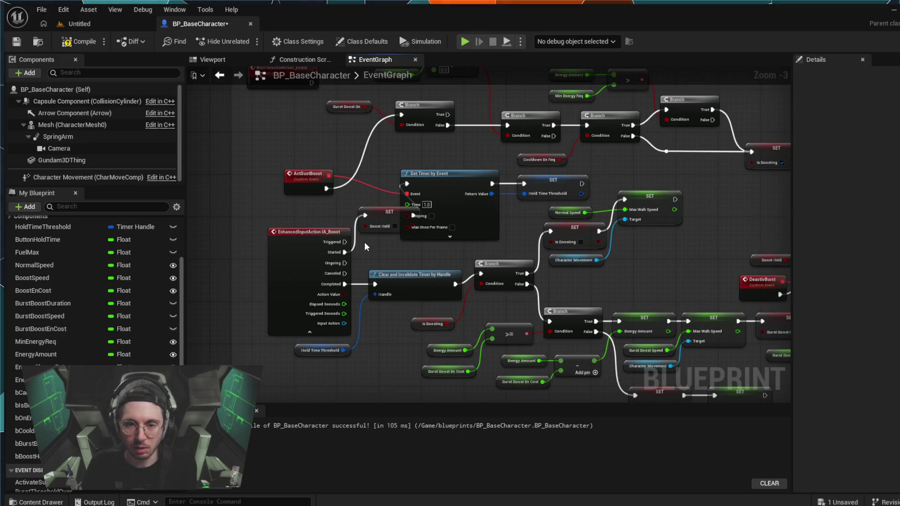
key(ctrl+z)
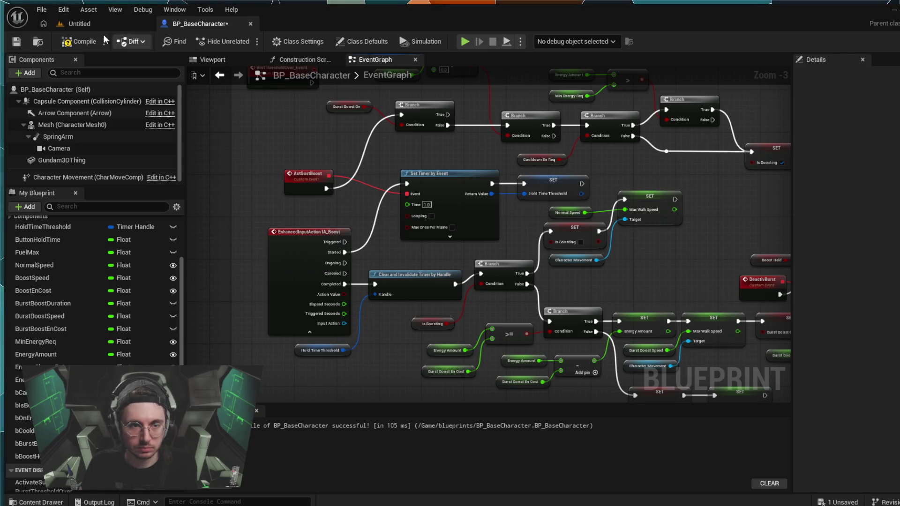
Playtest the green mech in the Untitled level, then return to BP_BaseCharacter's graph
click(112, 23)
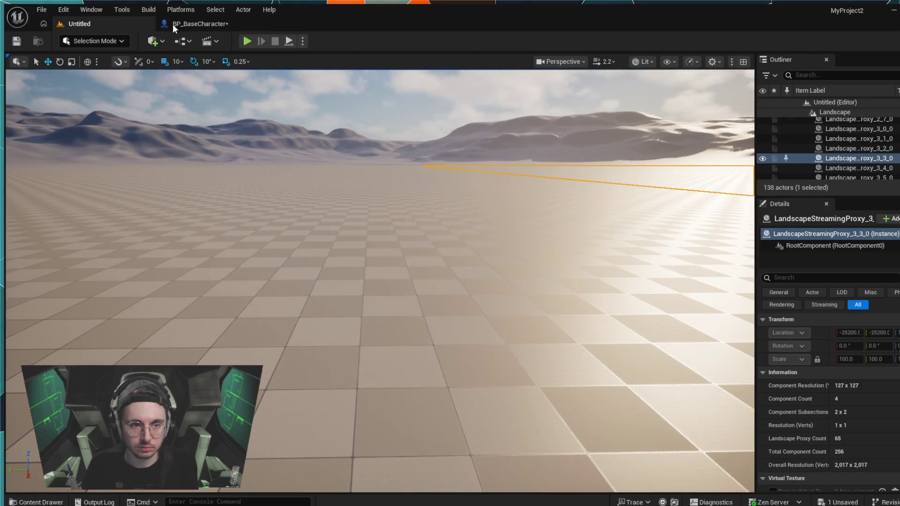
click(248, 40)
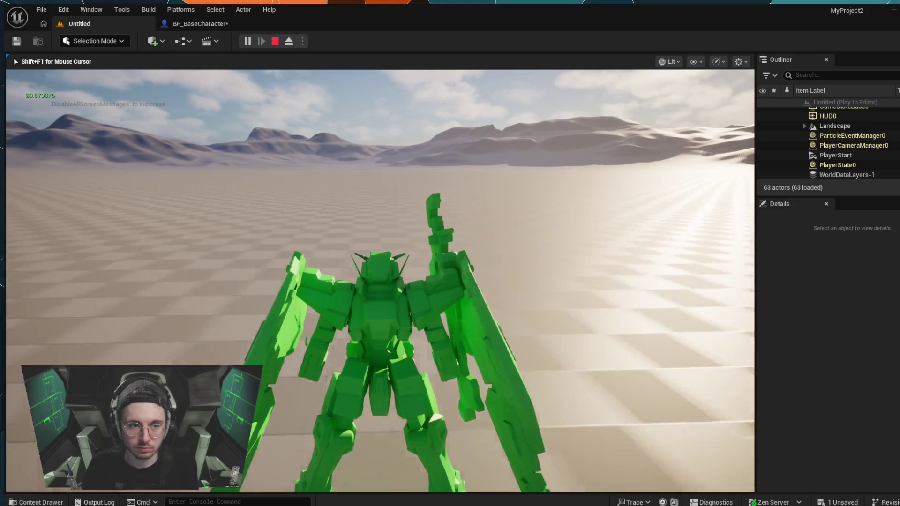
click(13, 58)
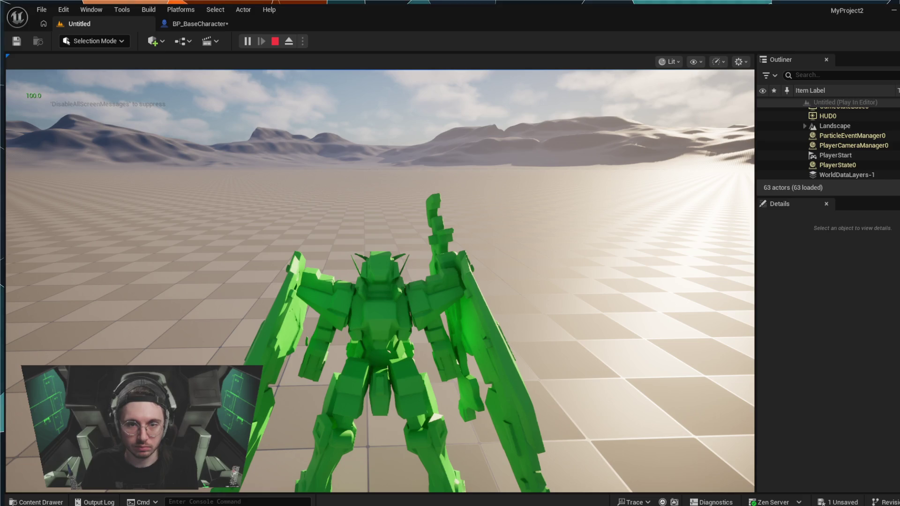
key(Escape)
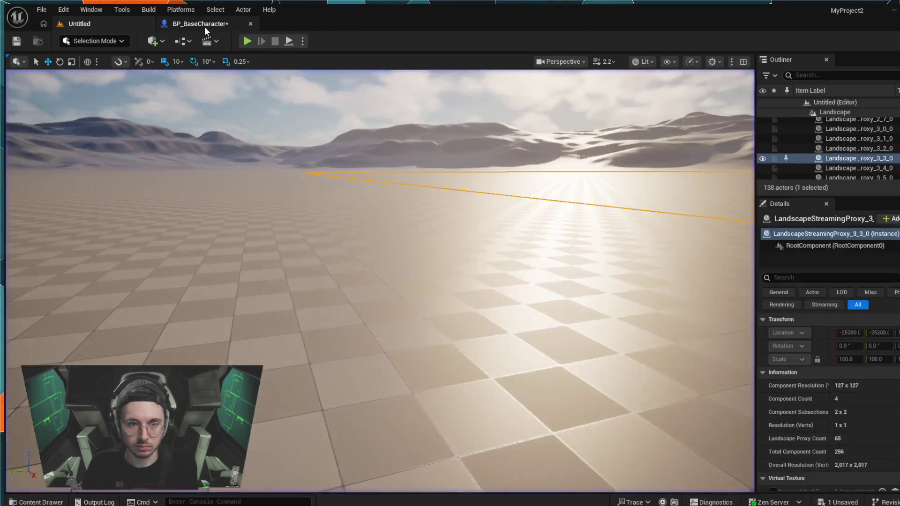
click(204, 24)
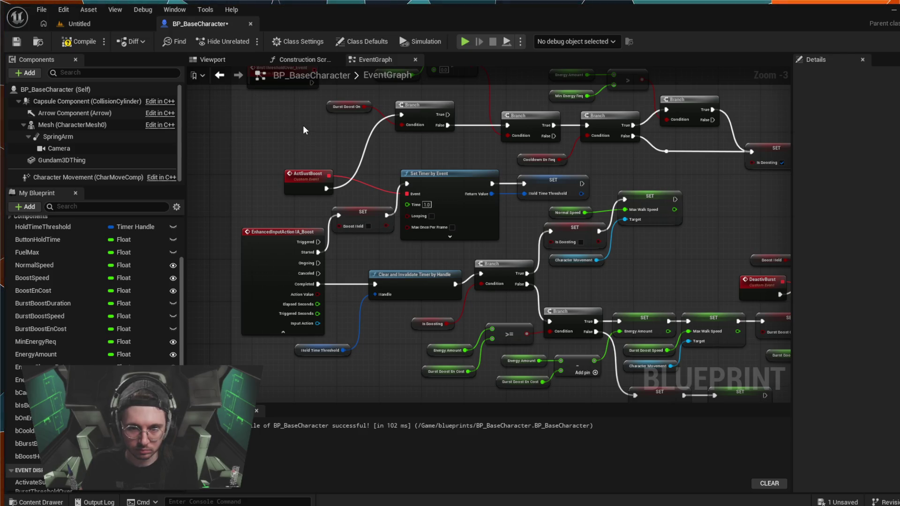
double_click(398, 77)
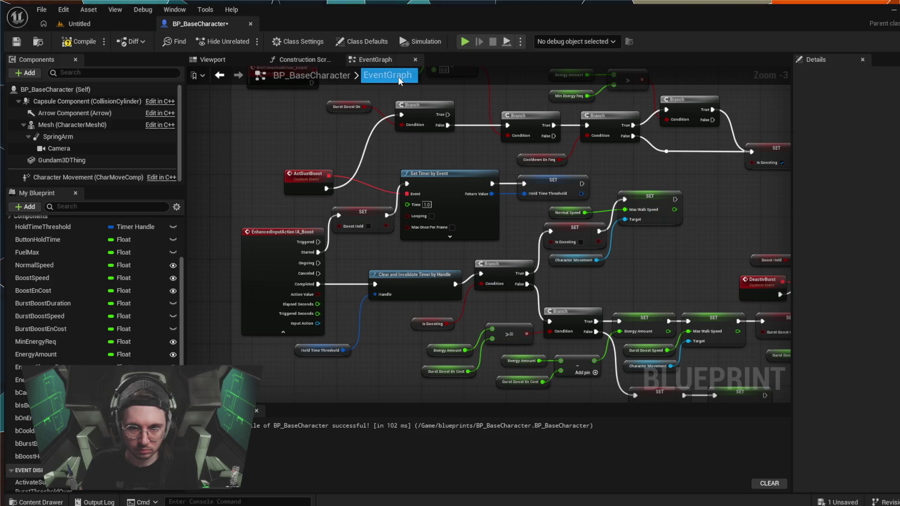
click(466, 44)
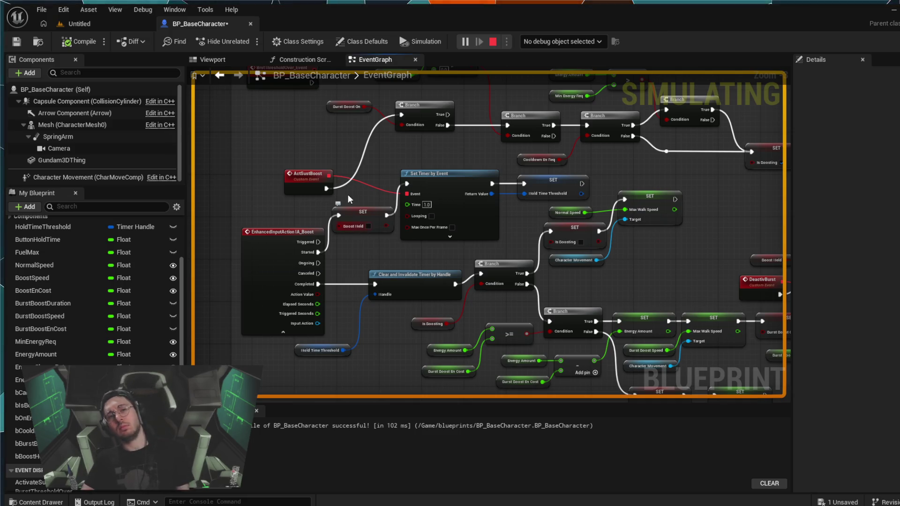
click(495, 42)
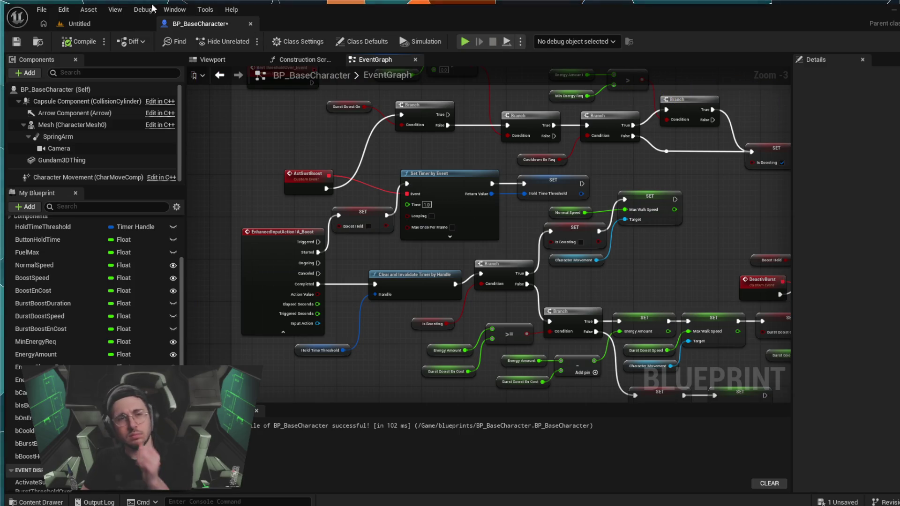
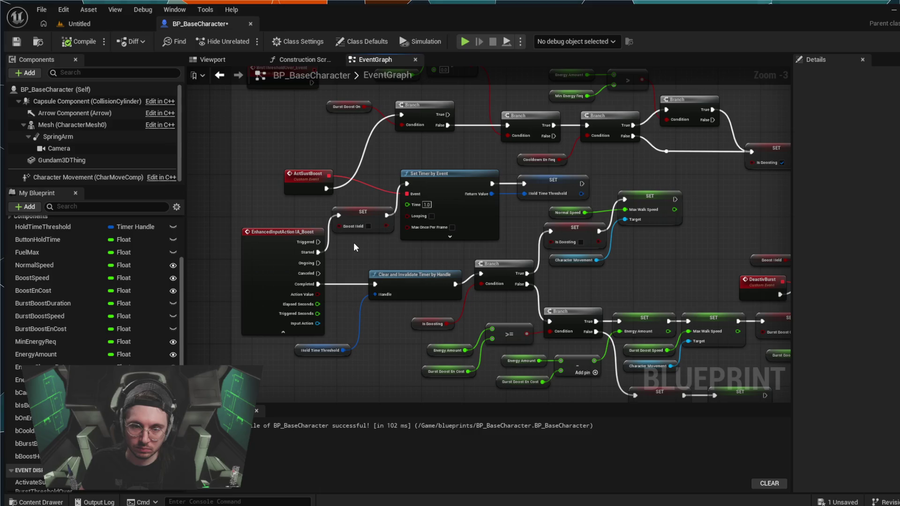
Delete the Boost Held SET node so IA_Boost Started connects straight to Set Timer by Event
drag(333, 231, 360, 231)
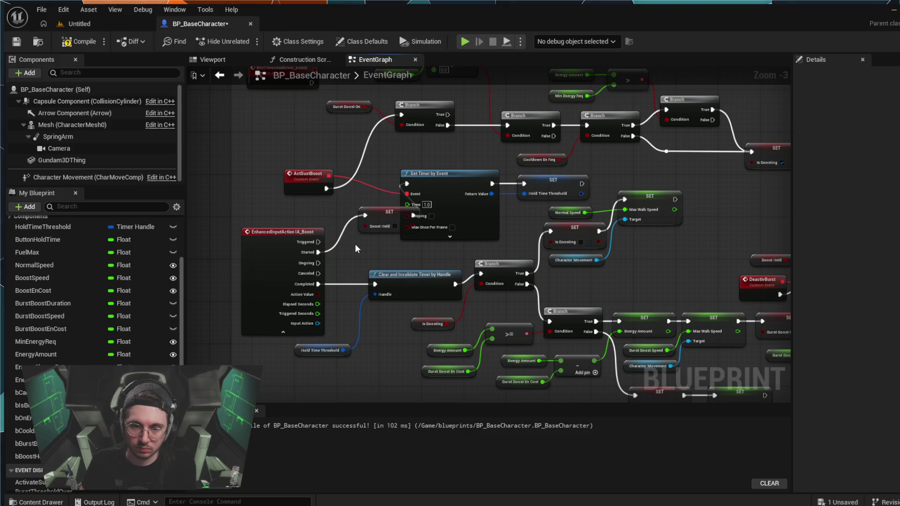
key(Delete)
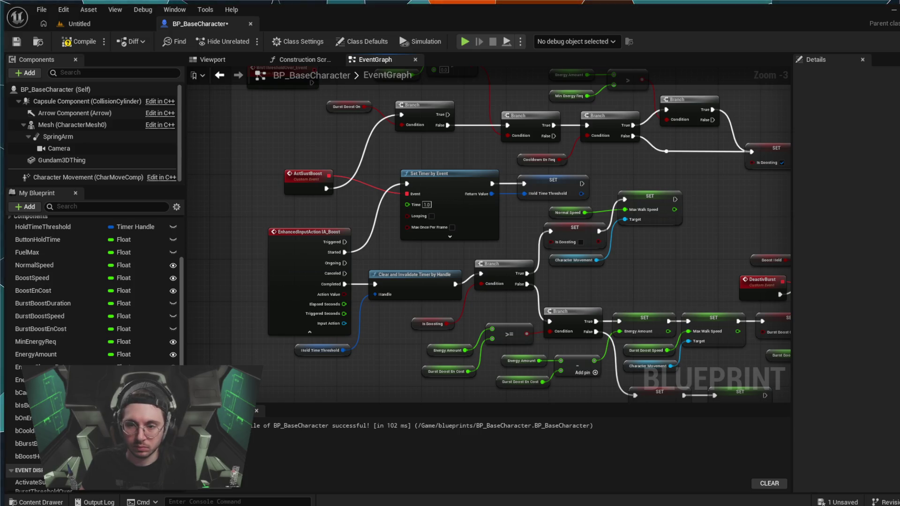
Add a SET Boost Held node chained from the Hold Time Threshold SET exec pin
drag(669, 272, 596, 285)
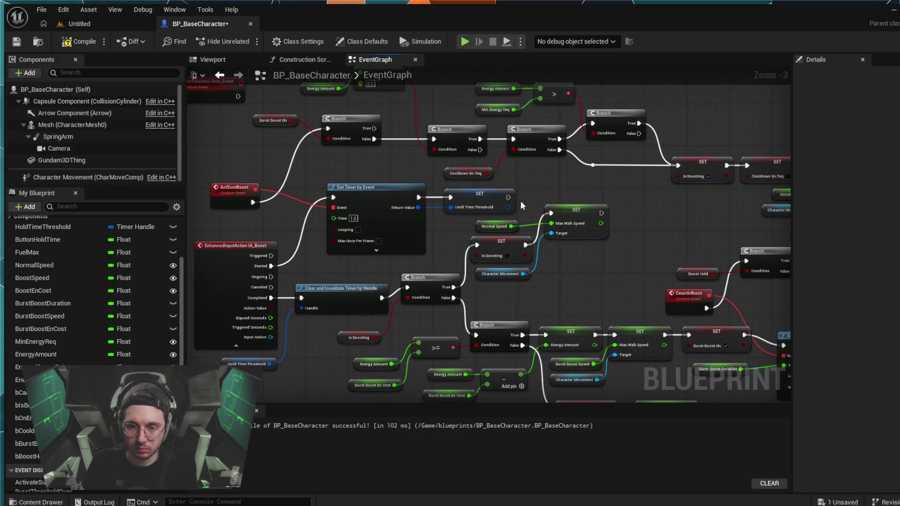
mouse_move(509, 197)
mouse_down()
mouse_move(532, 182)
mouse_move(557, 213)
mouse_up()
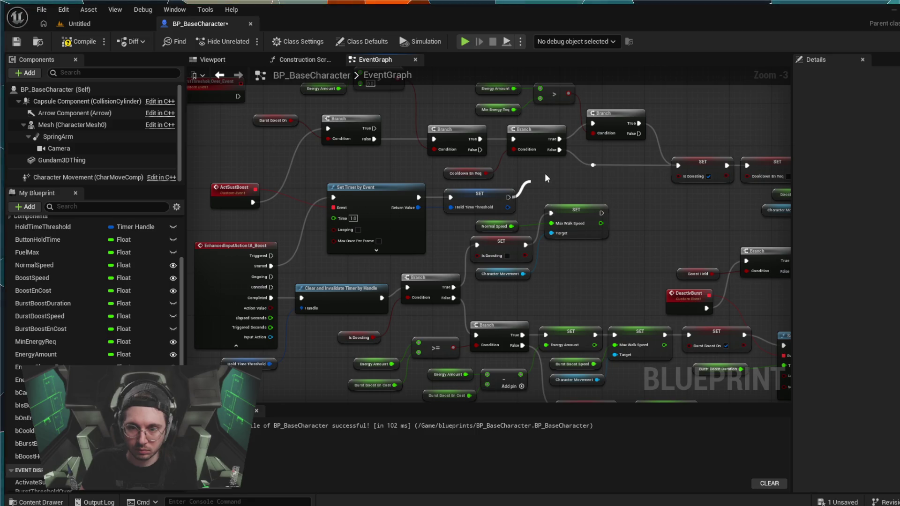
drag(543, 176, 537, 181)
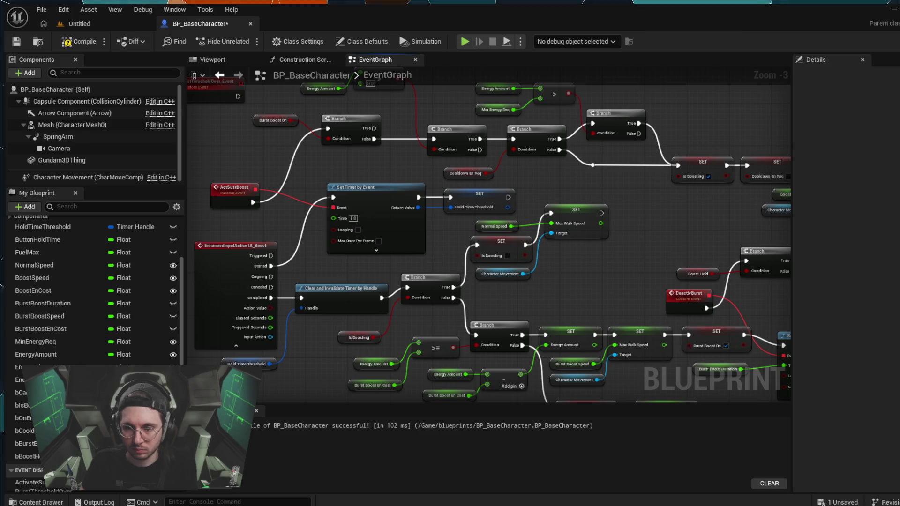
drag(508, 197, 524, 181)
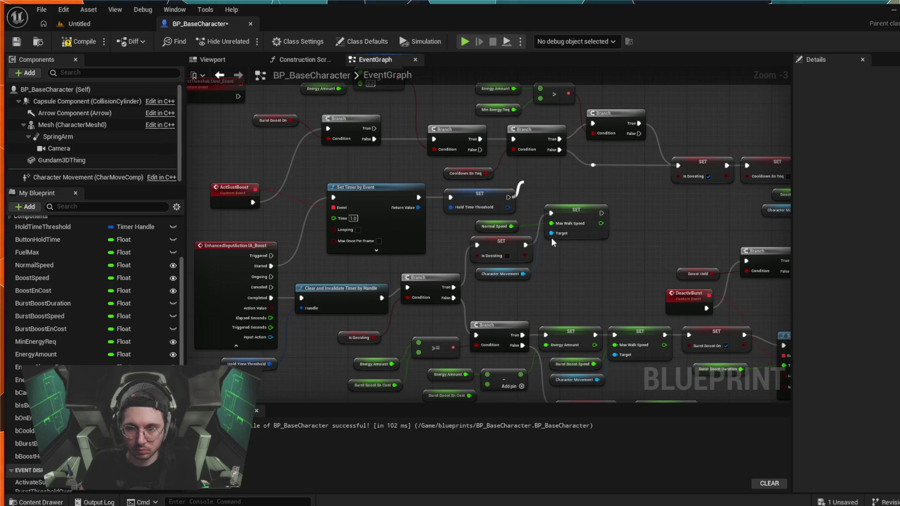
click(533, 201)
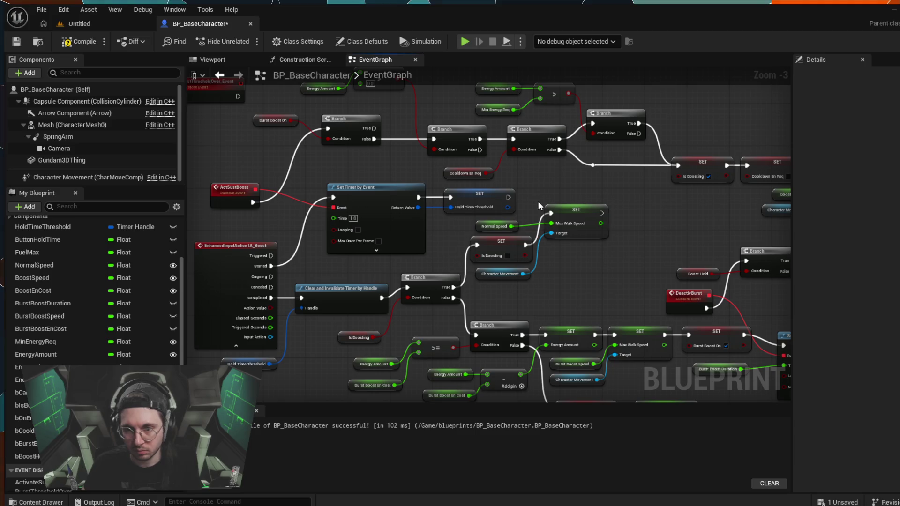
mouse_move(507, 197)
mouse_down()
mouse_move(524, 191)
mouse_move(525, 179)
mouse_up()
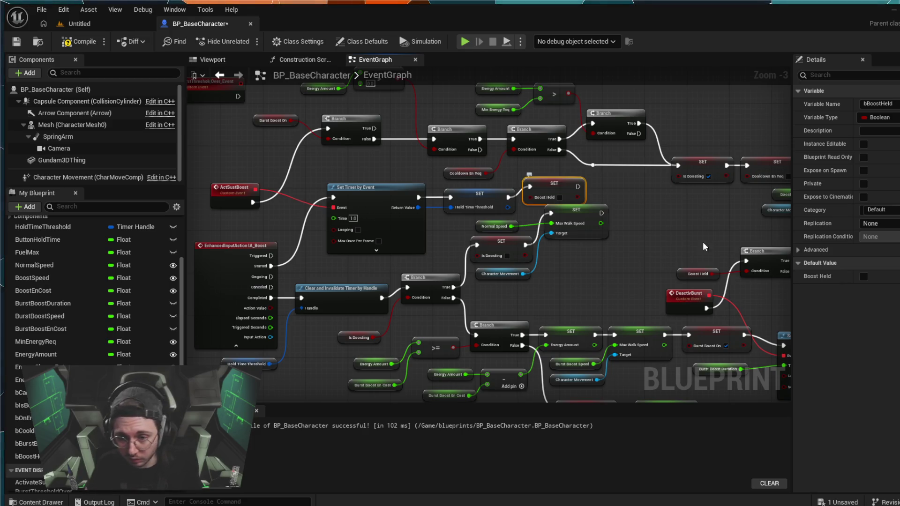
Place the Max Walk Speed SET beside the Is Boosting SET and tick Boost Held to true
mouse_move(570, 213)
mouse_down()
mouse_move(574, 252)
mouse_move(575, 243)
mouse_up()
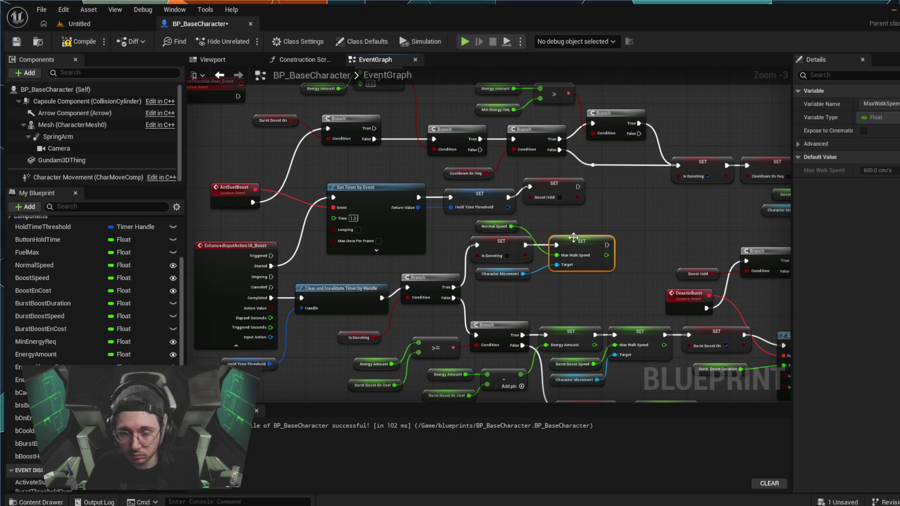
drag(550, 194, 547, 201)
click(560, 208)
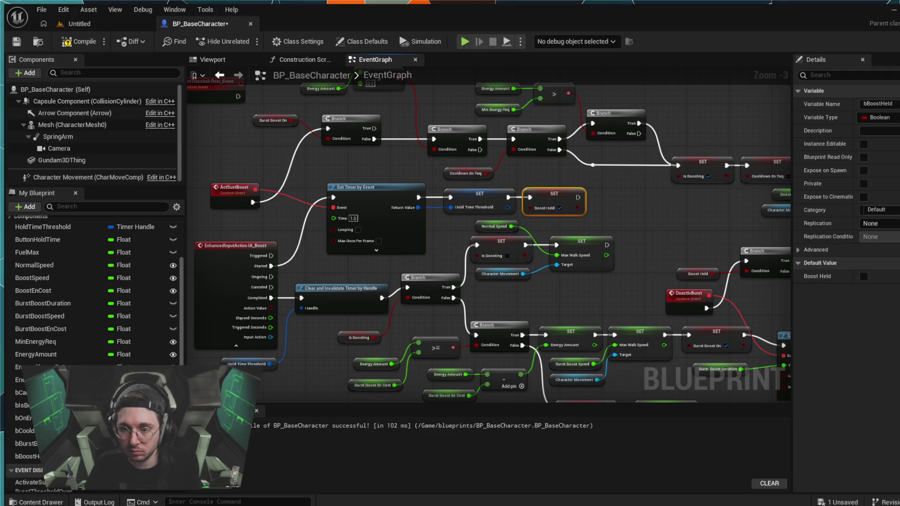
drag(664, 243, 311, 138)
mouse_move(562, 207)
mouse_down()
mouse_move(442, 206)
mouse_move(457, 219)
mouse_move(379, 187)
mouse_move(530, 166)
mouse_move(428, 175)
mouse_move(677, 180)
mouse_up()
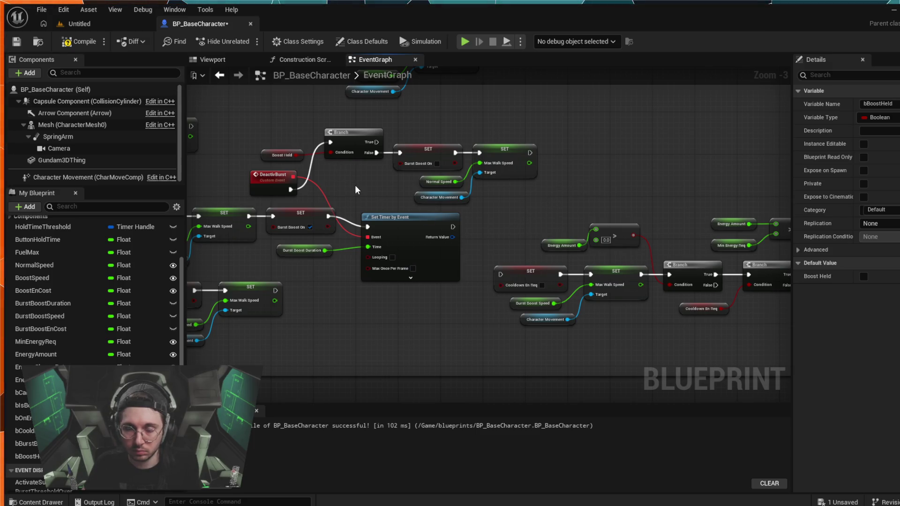
mouse_move(355, 185)
mouse_down()
mouse_move(371, 189)
mouse_move(297, 177)
mouse_move(425, 156)
mouse_move(326, 141)
mouse_up()
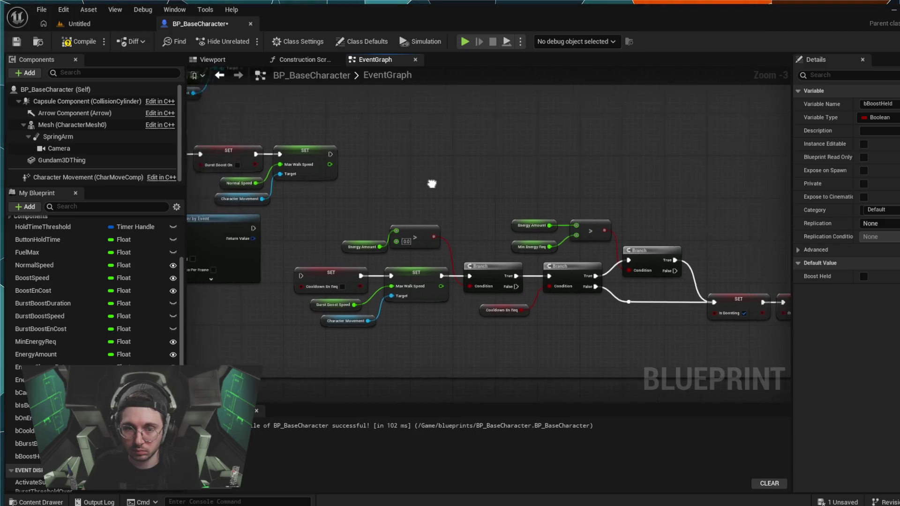
drag(430, 184, 557, 184)
drag(457, 207, 571, 195)
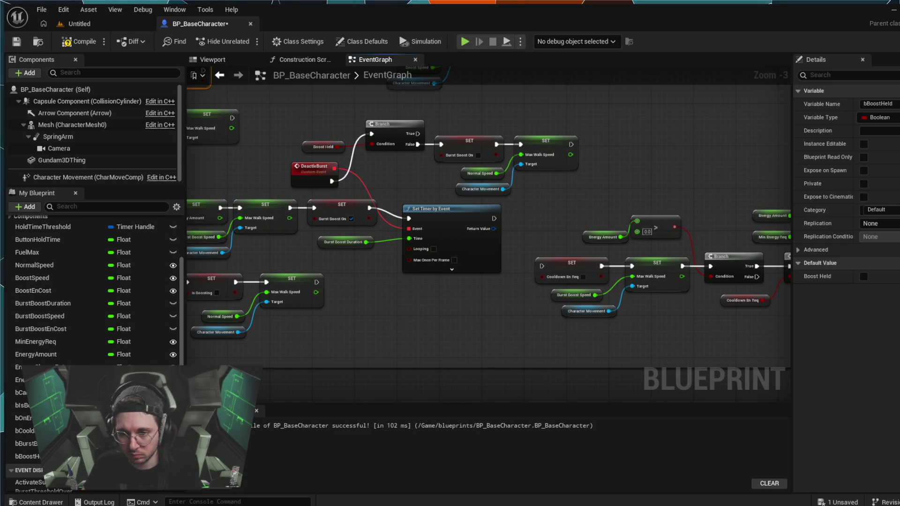
mouse_move(267, 343)
mouse_down()
mouse_move(417, 334)
mouse_move(447, 424)
mouse_move(457, 421)
mouse_up()
drag(503, 361, 485, 352)
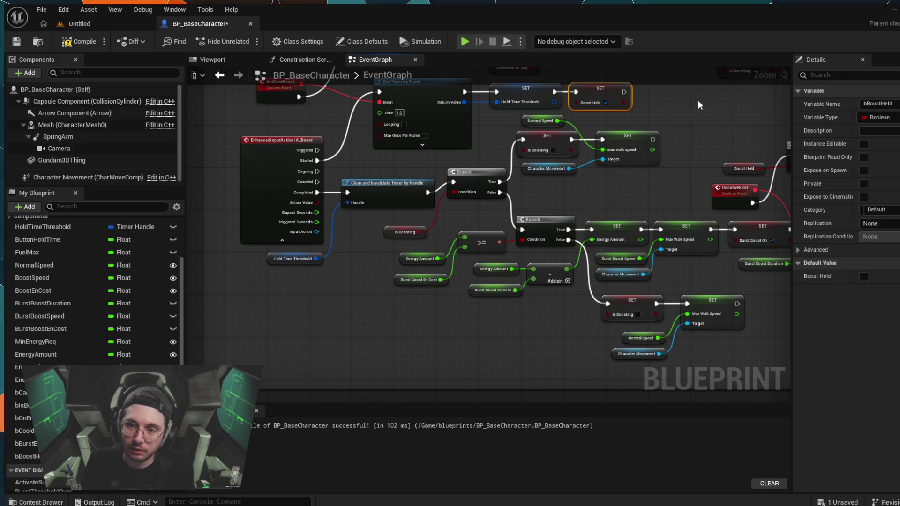
Compile BP_BaseCharacter with F7 and start a Simulate session
drag(699, 100, 635, 181)
key(F7)
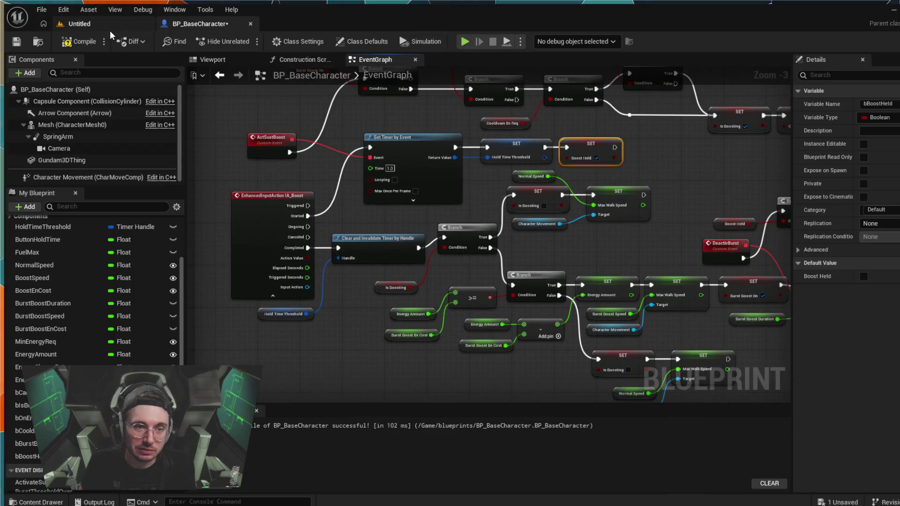
click(461, 42)
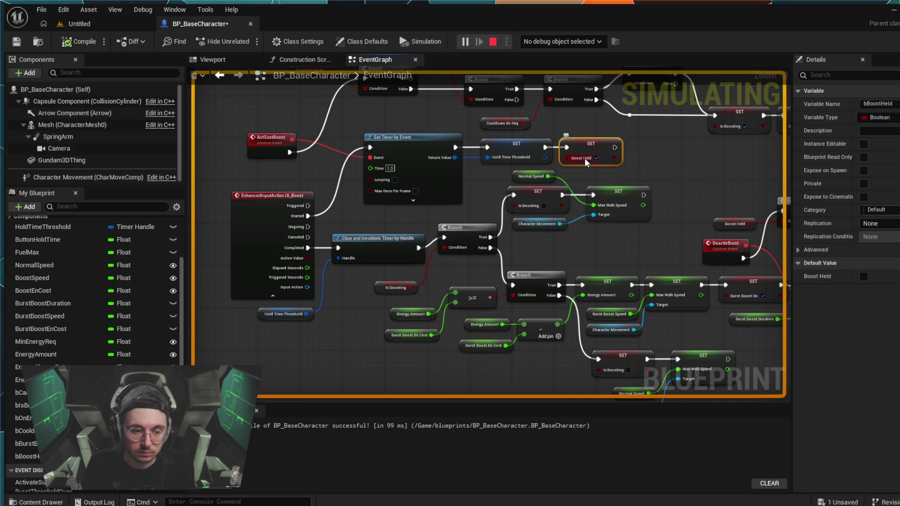
Inspect the SET Boost Held node's variable, restoring it after an accidental delete, then stop simulating
scroll(94, 356, up, 1)
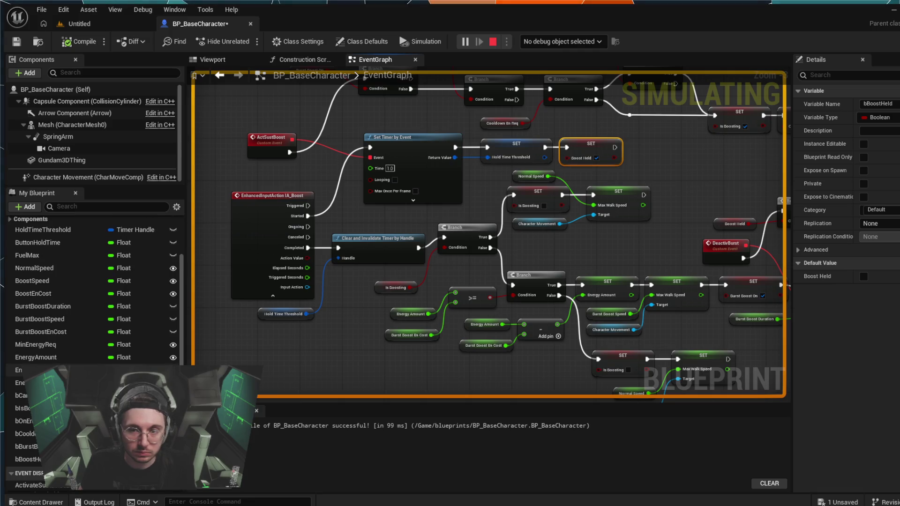
click(659, 145)
click(589, 145)
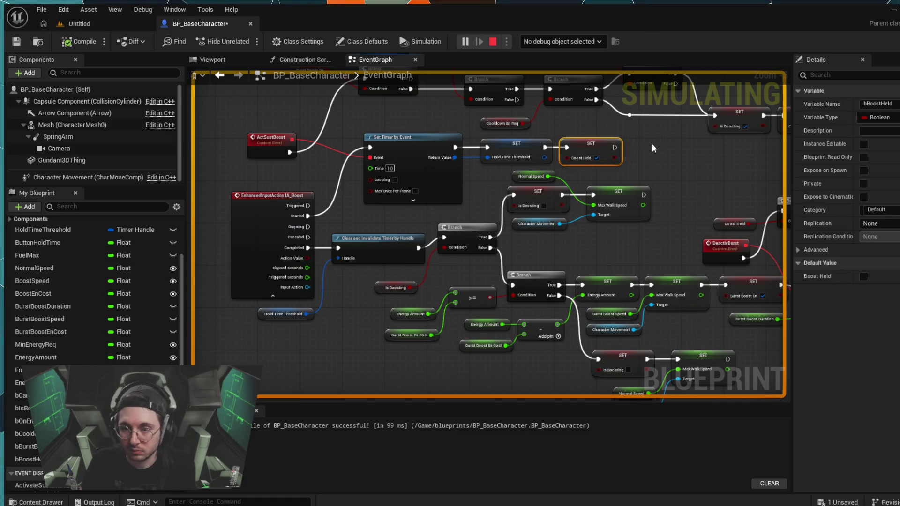
key(Delete)
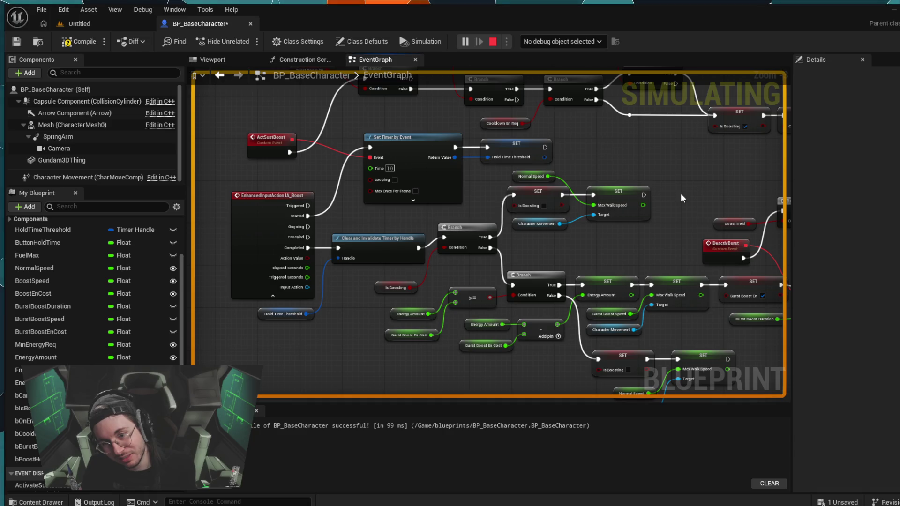
key(ctrl+z)
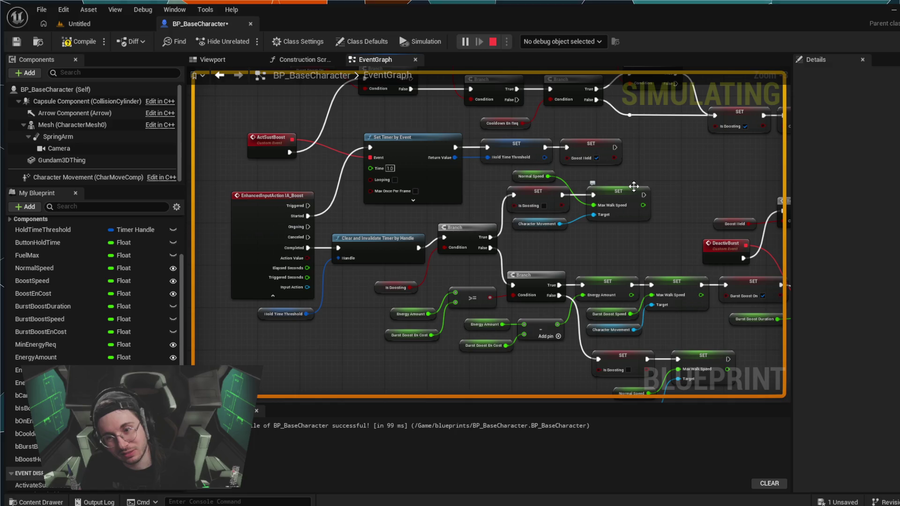
click(592, 150)
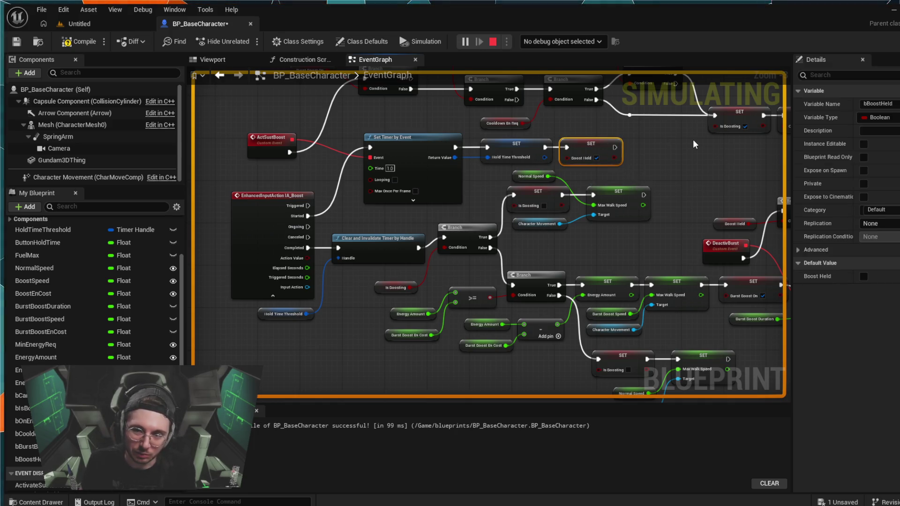
click(682, 146)
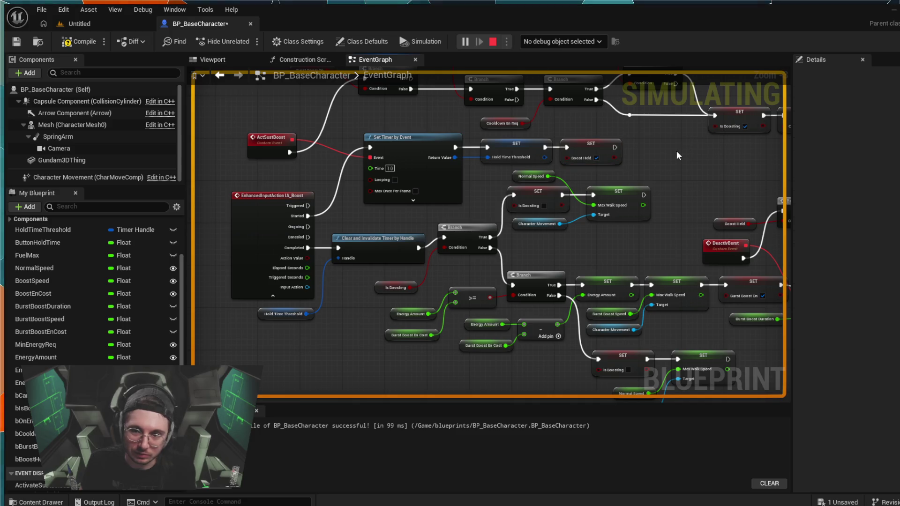
click(493, 42)
Undo two node moves and drag the SET Max Walk Speed node back into line
key(ctrl+z)
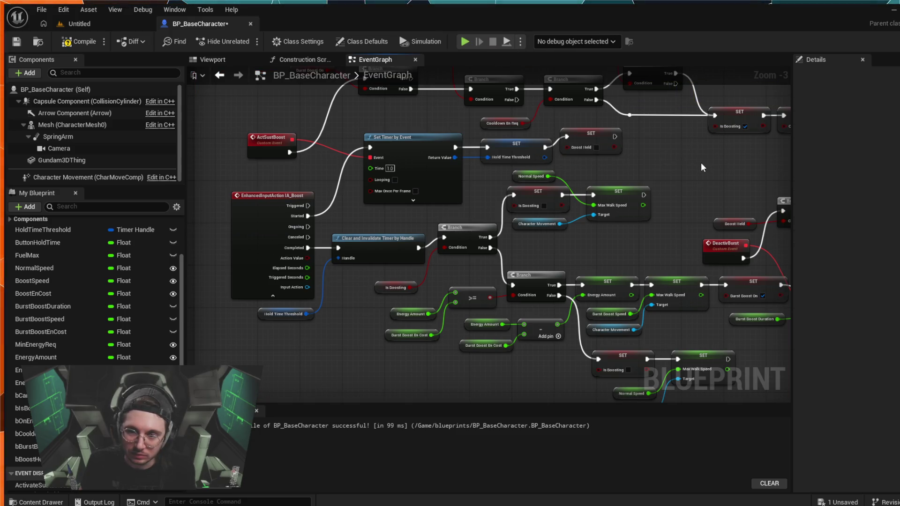
key(ctrl+z)
key(ctrl+z)
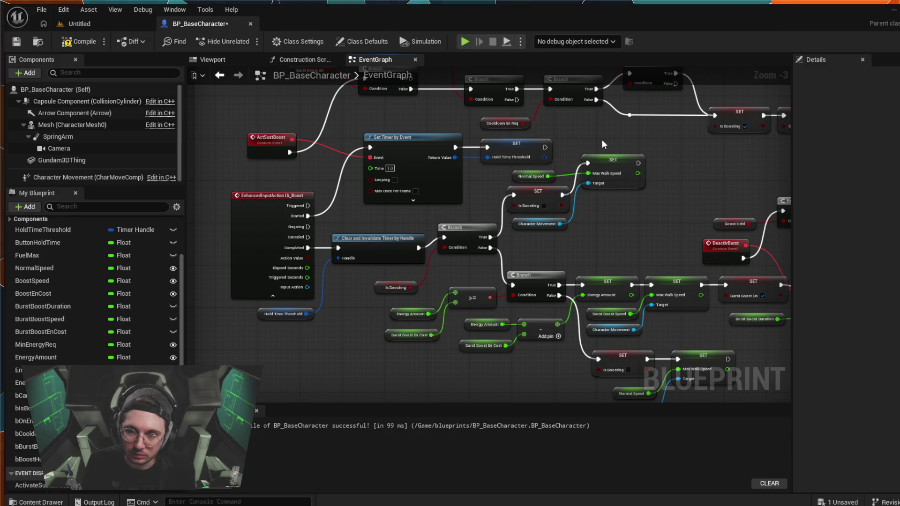
drag(606, 172, 604, 190)
click(607, 173)
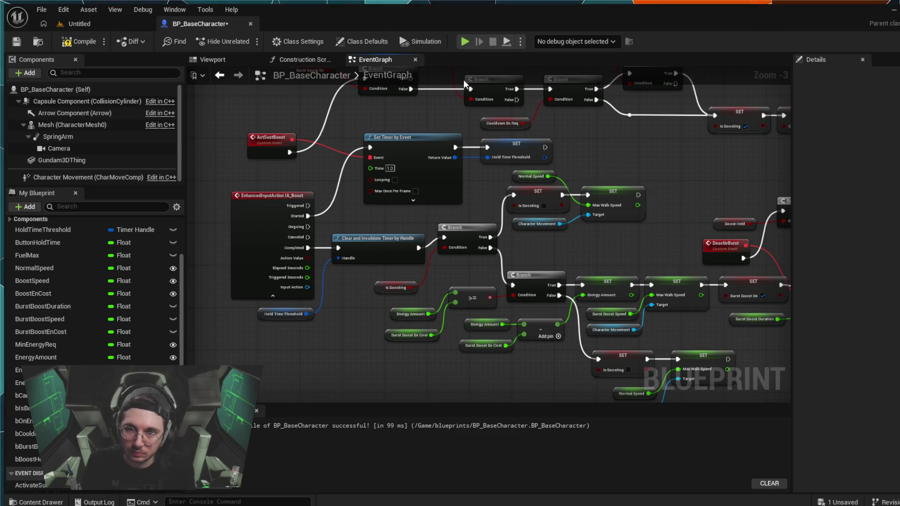
Briefly run and stop Simulate, then switch to the Untitled level
click(465, 42)
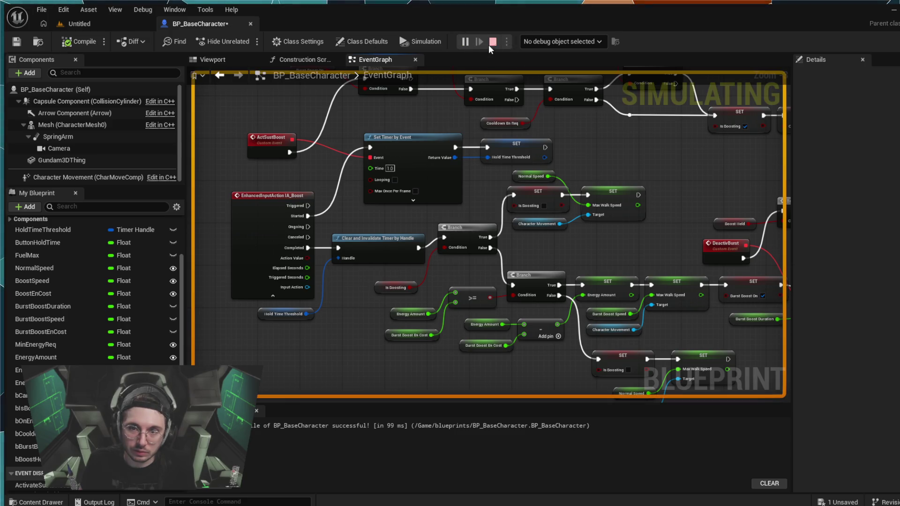
click(490, 41)
click(135, 22)
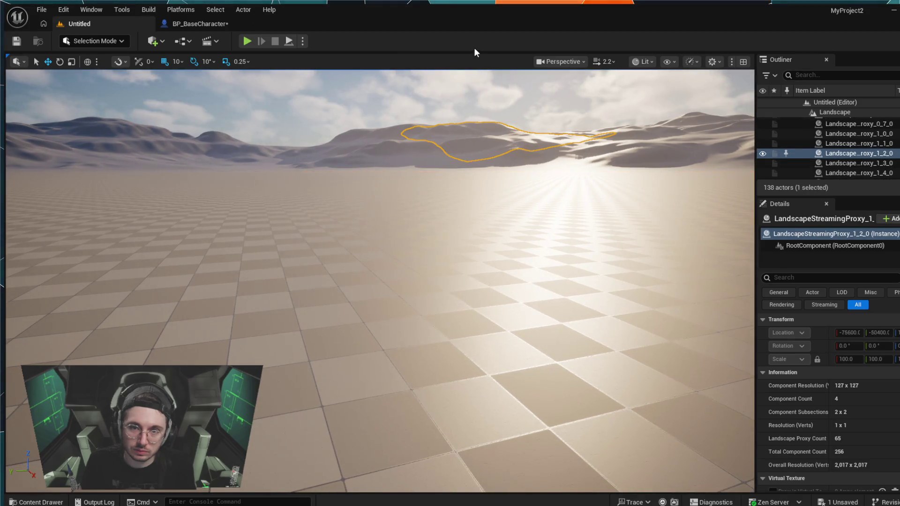
Start Play In Editor on the Untitled level
click(247, 41)
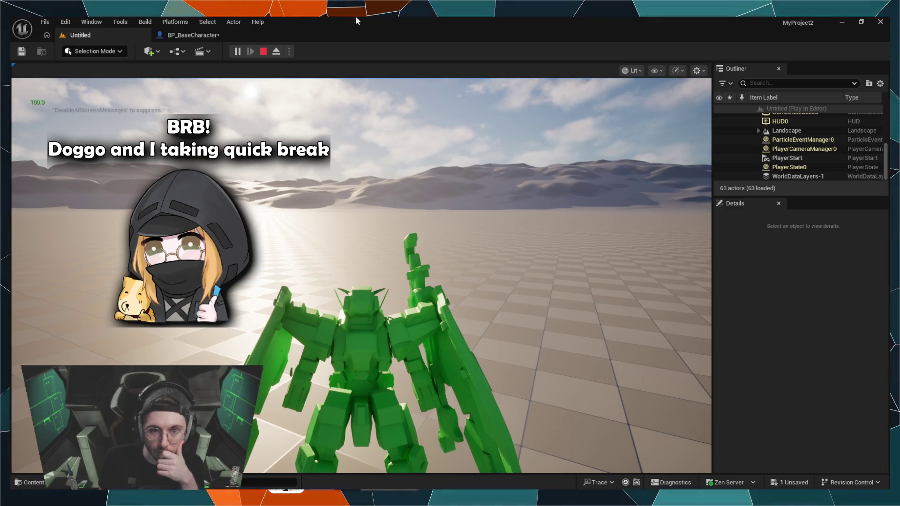
End the Play In Editor session with Esc
key(Escape)
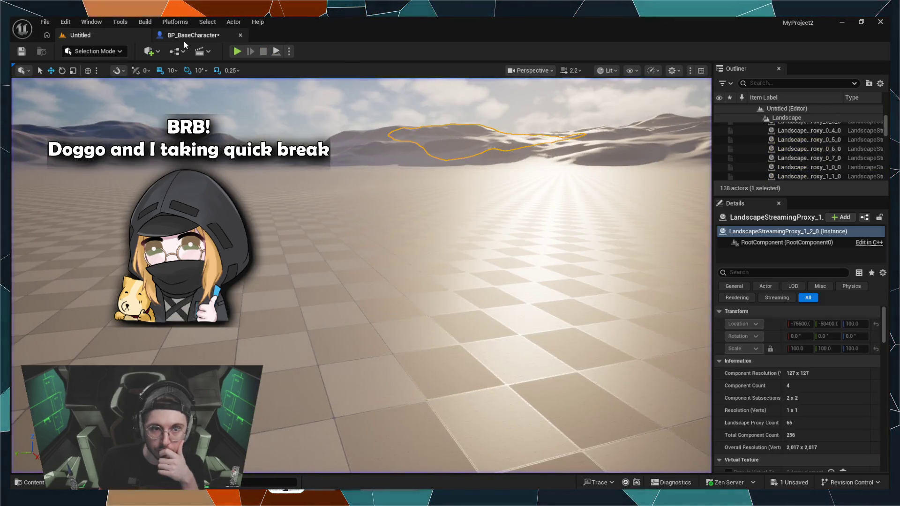
Return to the BP_BaseCharacter EventGraph and frame the IA_Boost burst boost nodes
click(185, 38)
drag(238, 108, 226, 158)
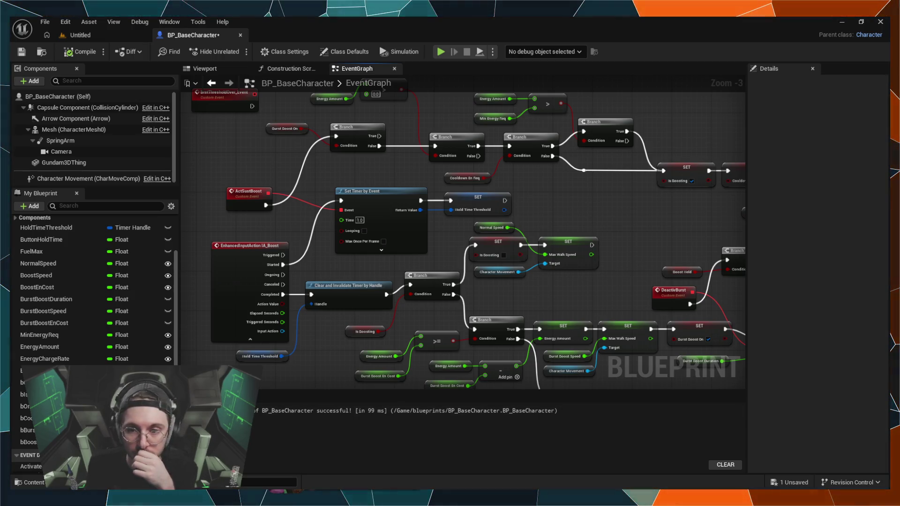
click(850, 22)
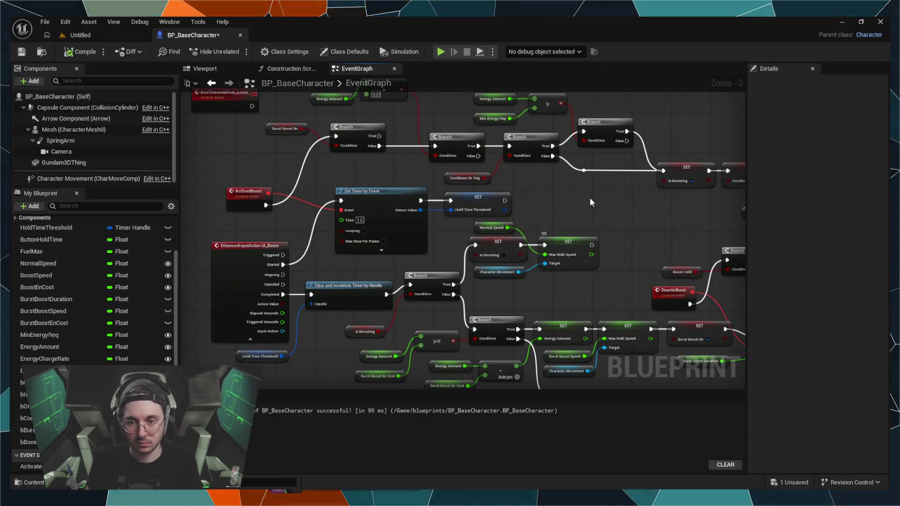
scroll(590, 198, down, 2)
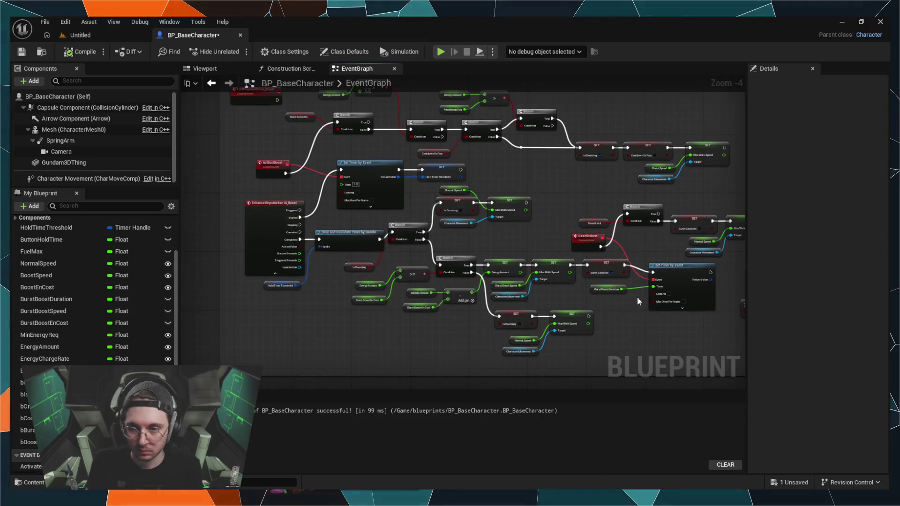
drag(637, 297, 511, 272)
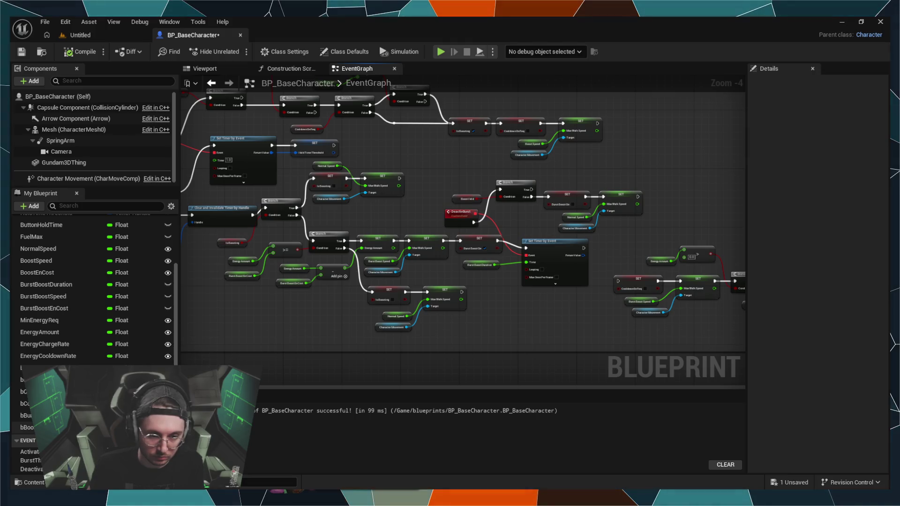
Rename the bBoostHeld Boolean variable to bChainSustain in My Blueprint
click(26, 428)
key(F2)
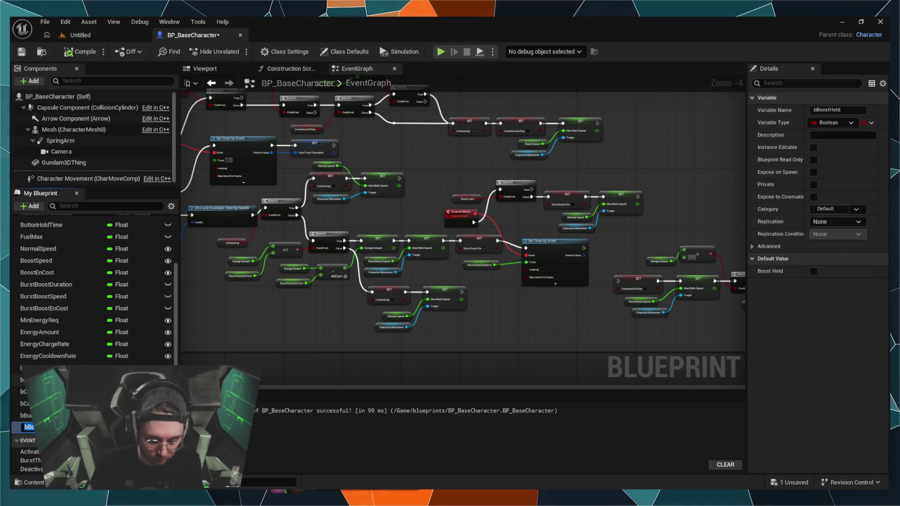
text(b)
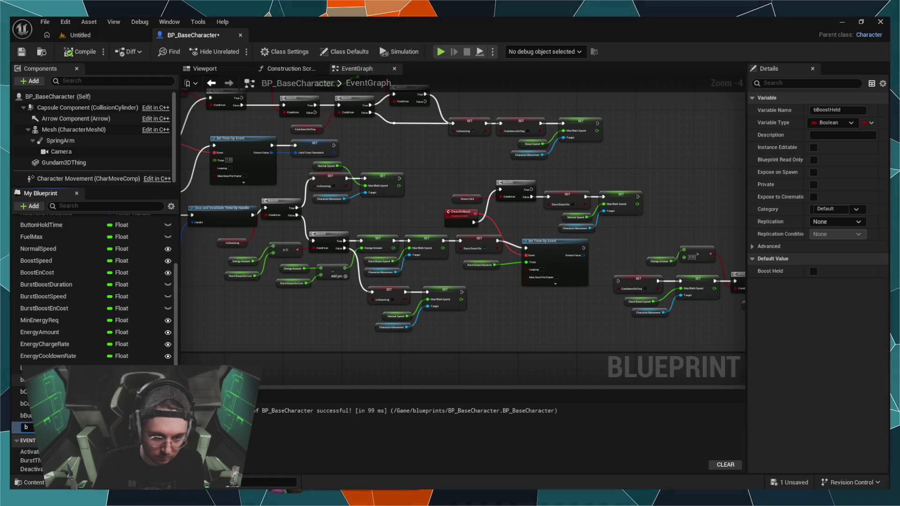
text(ChainSustain)
key(Return)
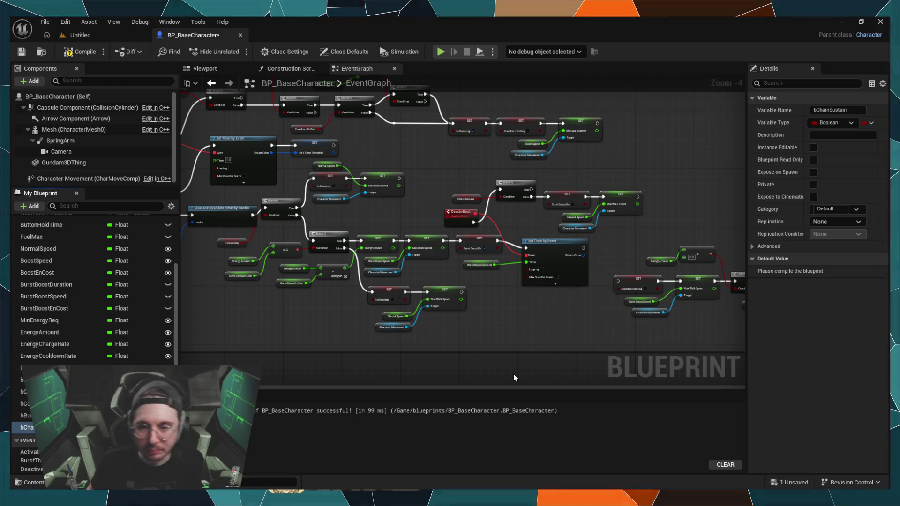
Compile BP_BaseCharacter, then pan across the Boost group from the Burst Boost On setter to IA_Boost
scroll(495, 371, up, 3)
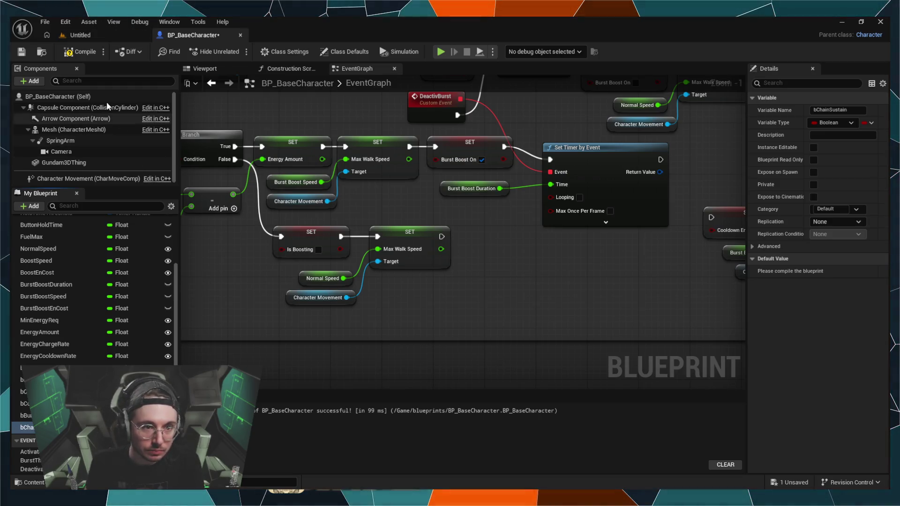
click(80, 51)
drag(315, 240, 391, 244)
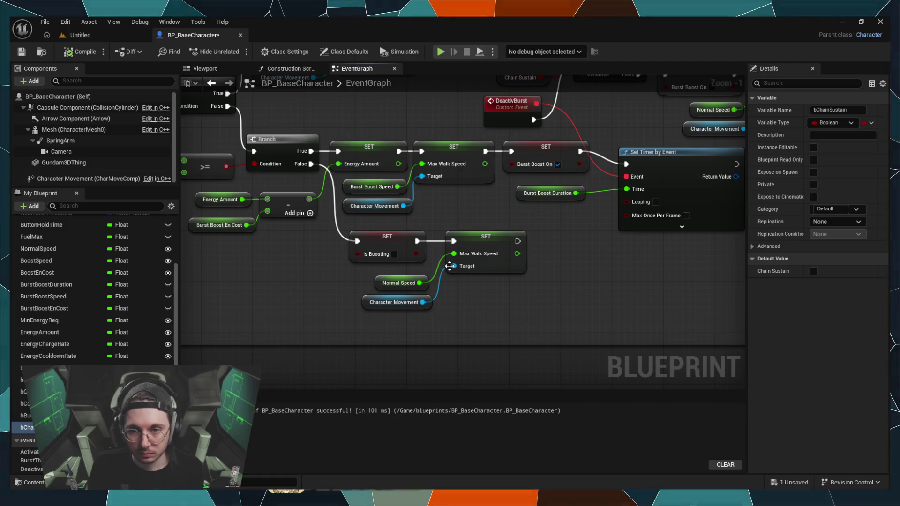
mouse_move(319, 104)
mouse_down()
mouse_move(347, 206)
mouse_move(540, 232)
mouse_up()
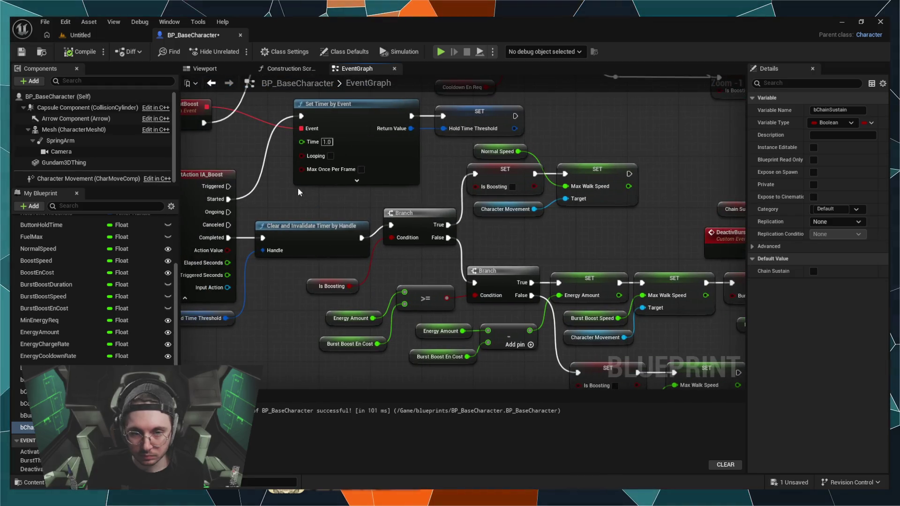
mouse_move(272, 184)
mouse_down()
mouse_move(338, 228)
mouse_move(310, 261)
mouse_move(309, 286)
mouse_up()
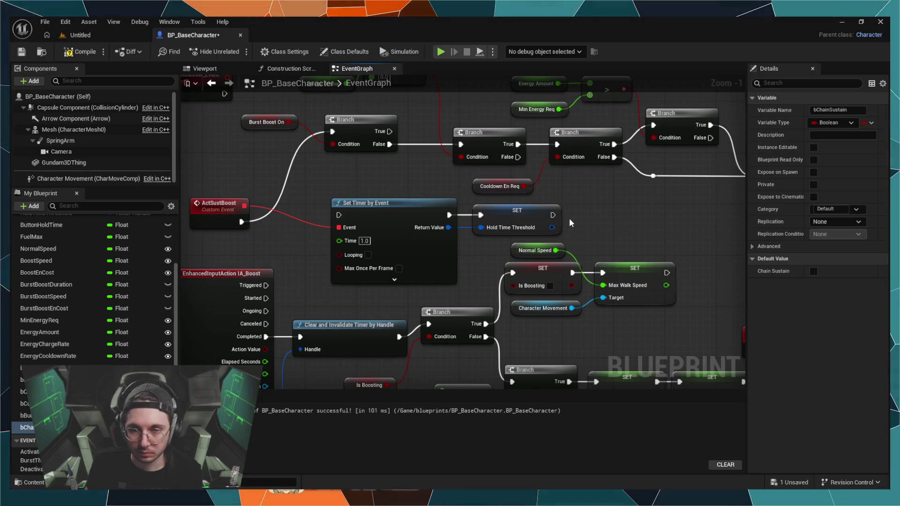
scroll(226, 279, down, 2)
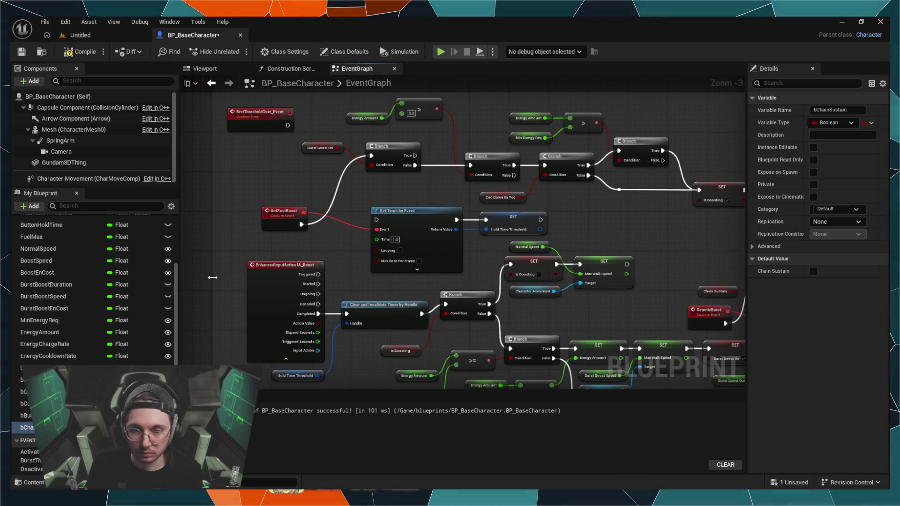
Straighten IA_Boost and reconnect its Started output to Set Timer by Event
scroll(227, 279, down, 2)
scroll(227, 274, up, 2)
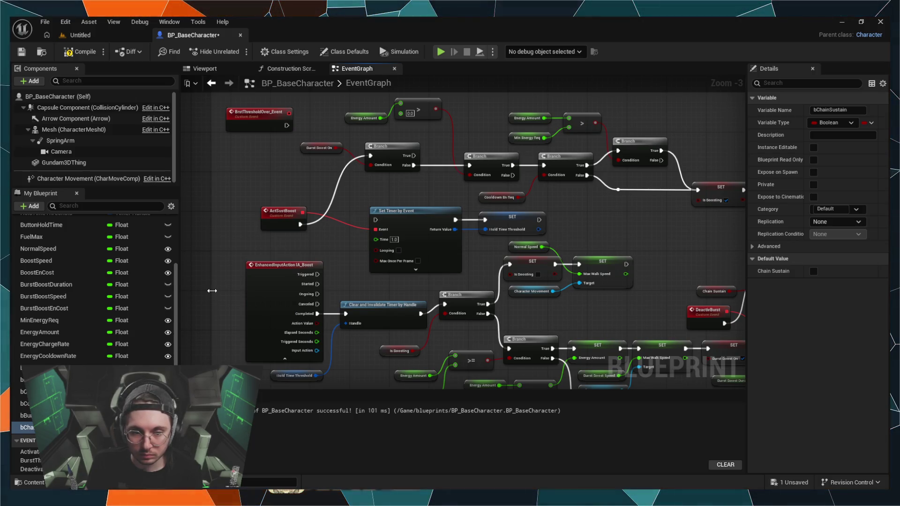
mouse_move(225, 286)
mouse_down()
mouse_move(390, 253)
mouse_move(309, 249)
mouse_up()
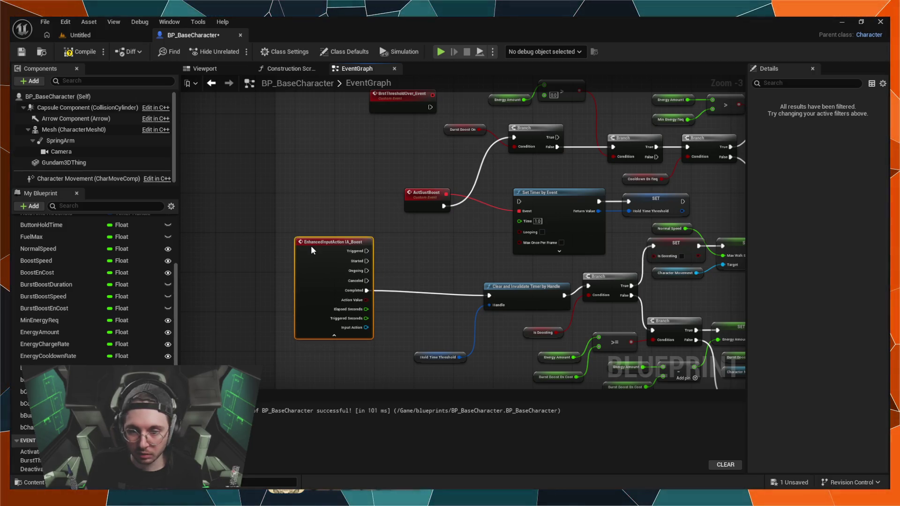
key(q)
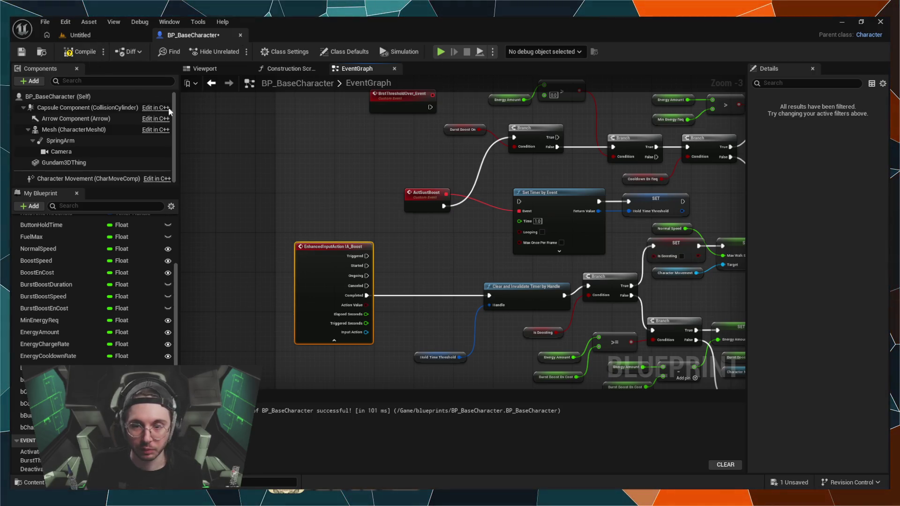
mouse_move(366, 266)
mouse_down()
mouse_move(399, 244)
mouse_move(519, 202)
mouse_up()
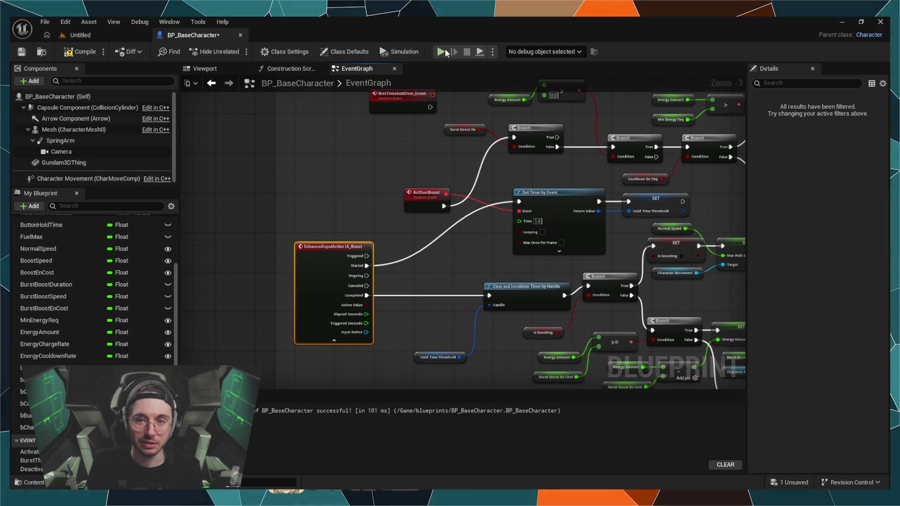
Recompile the blueprint during a brief Simulate run, then stop the simulation
click(443, 49)
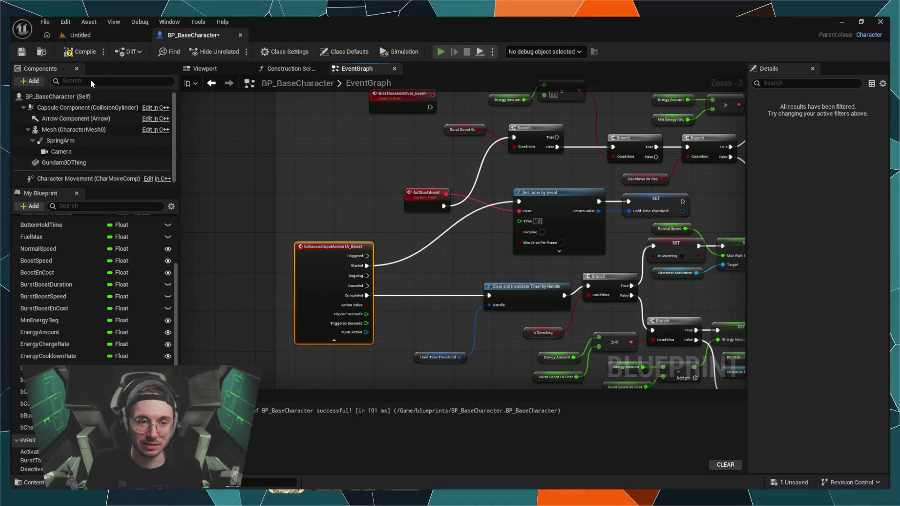
click(78, 51)
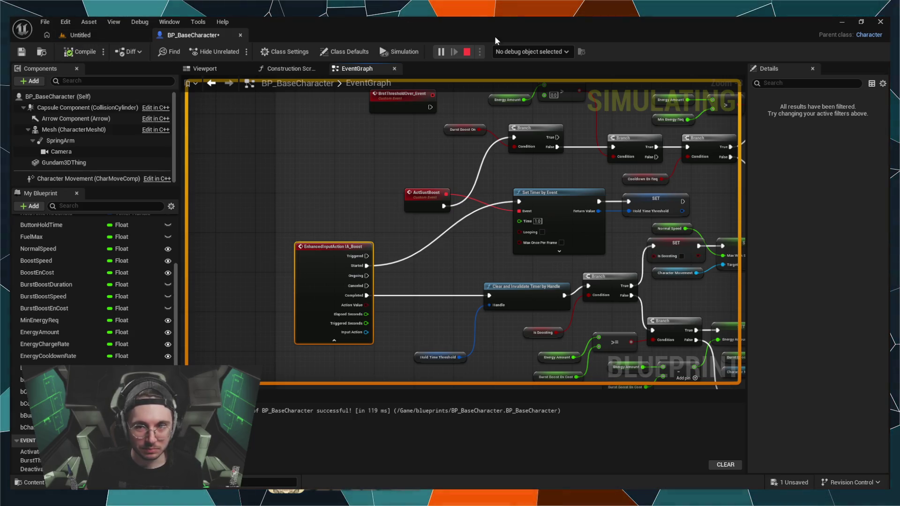
click(467, 51)
Play the Untitled level in the editor and walk the green mech forward with W
click(59, 35)
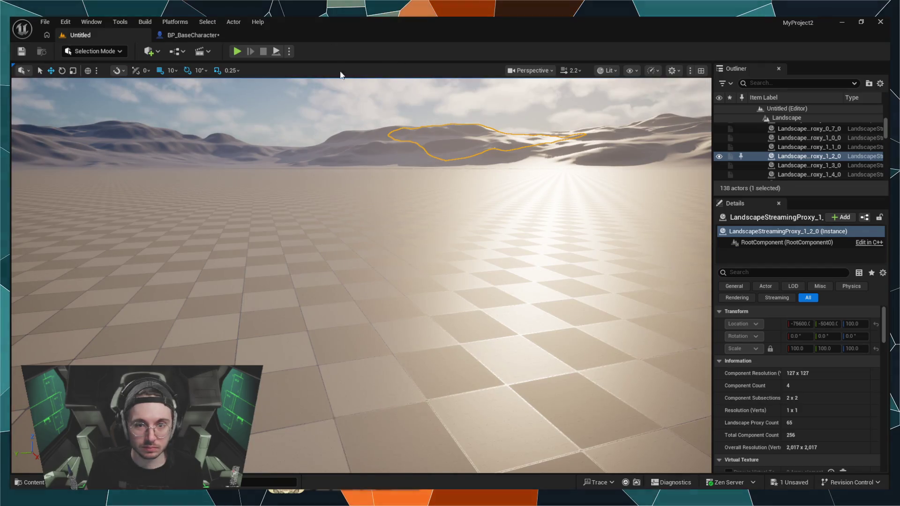
click(236, 52)
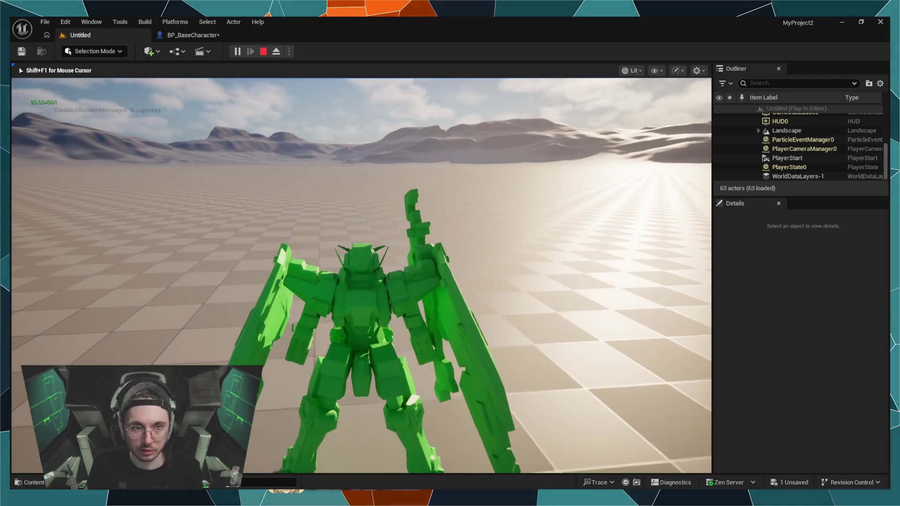
key(w)
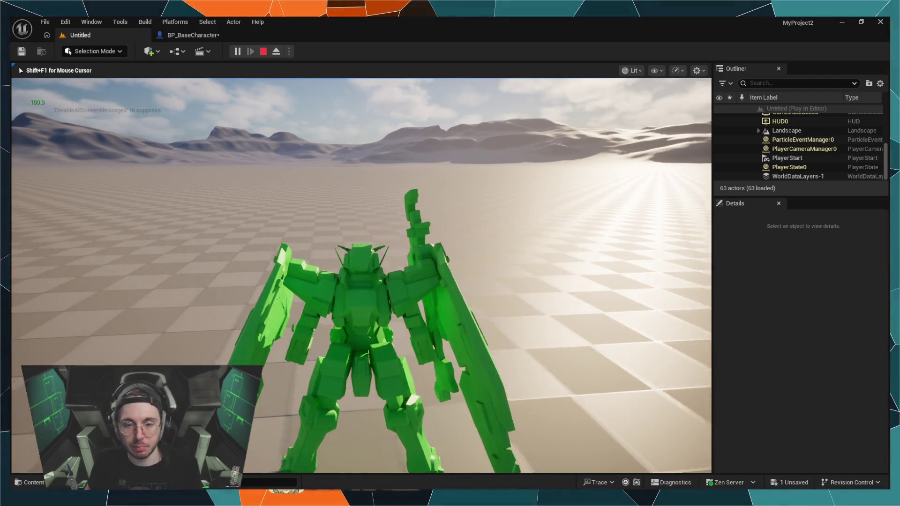
key(w)
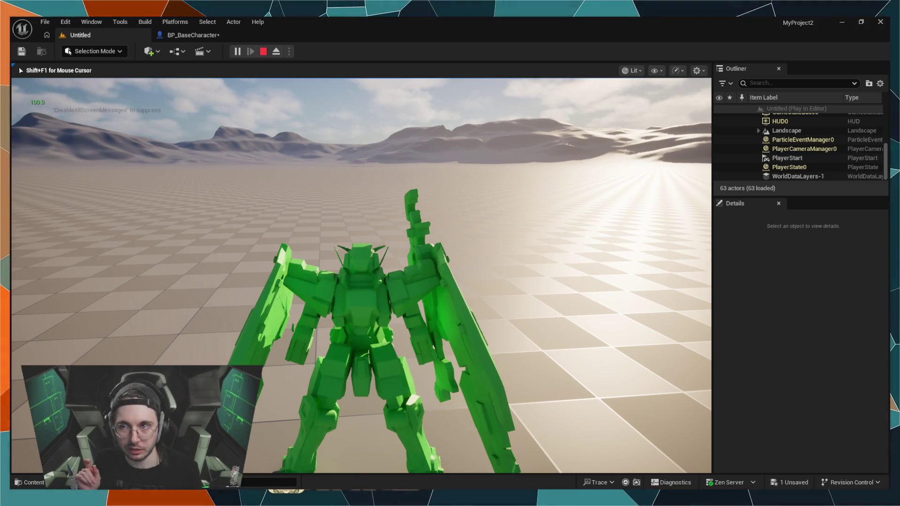
key(w)
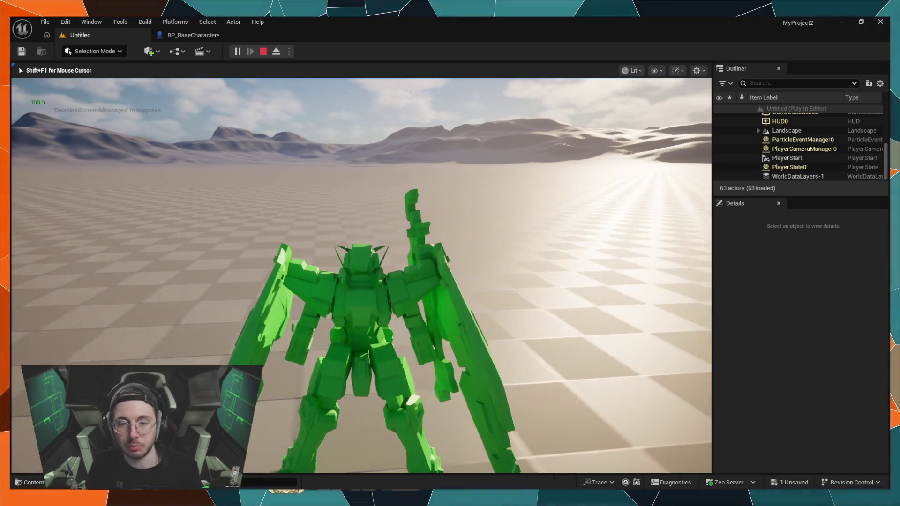
Boost the mech forward repeatedly, letting its energy drain and refill
key(w)
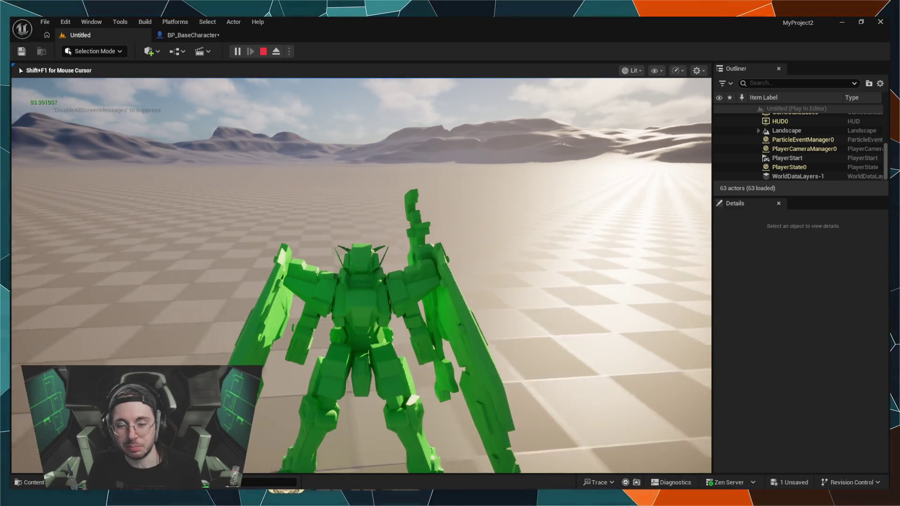
key(w)
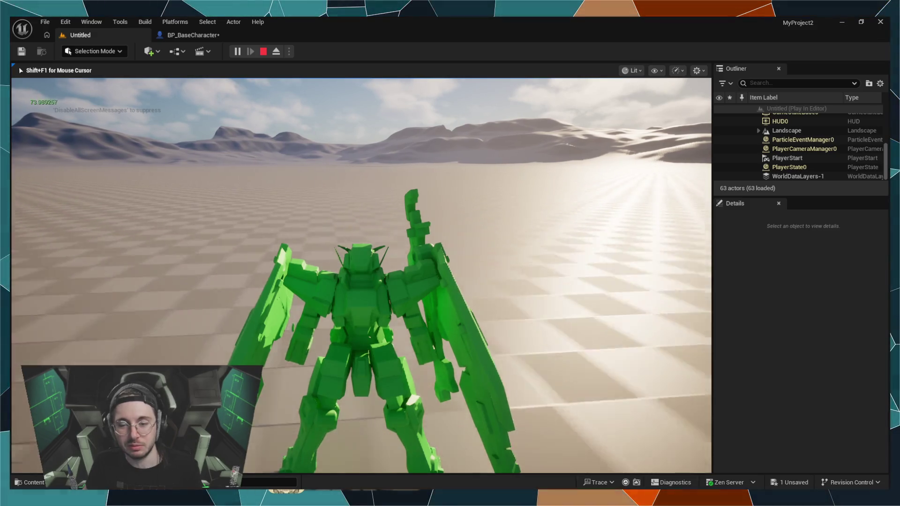
key(w)
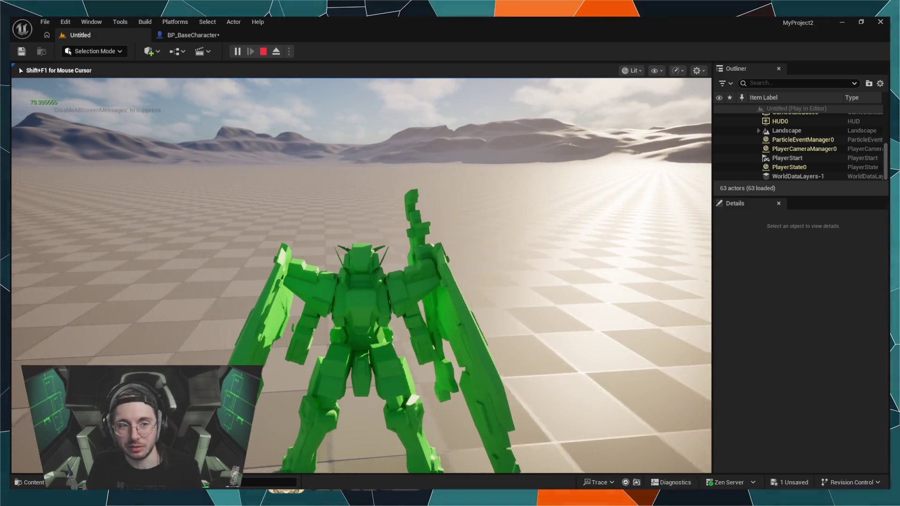
key(w)
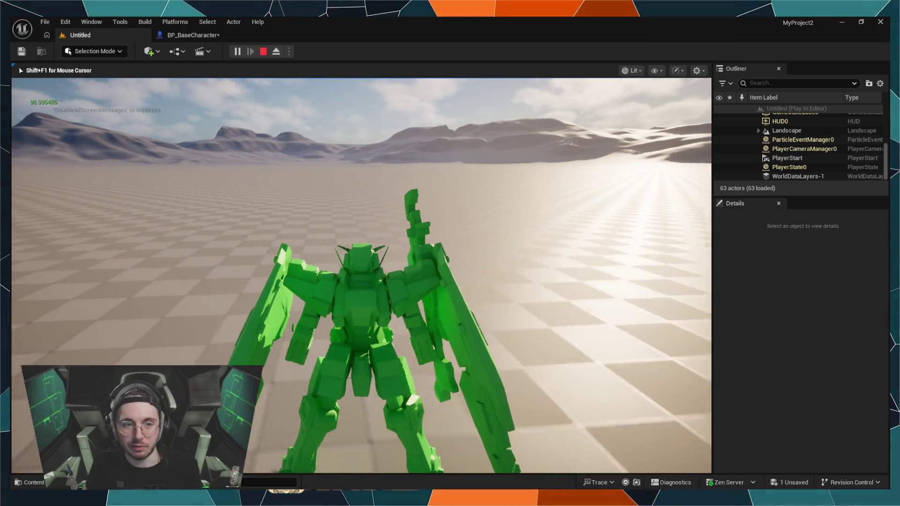
key(w)
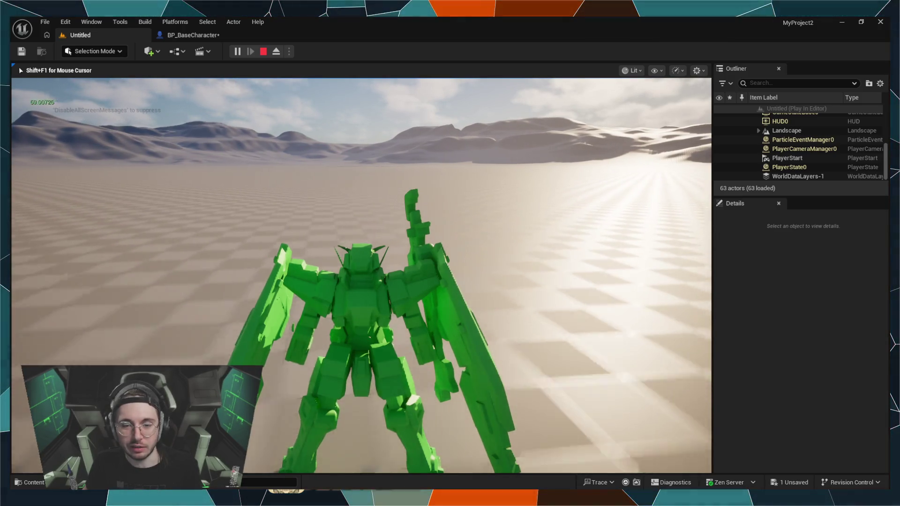
key(w)
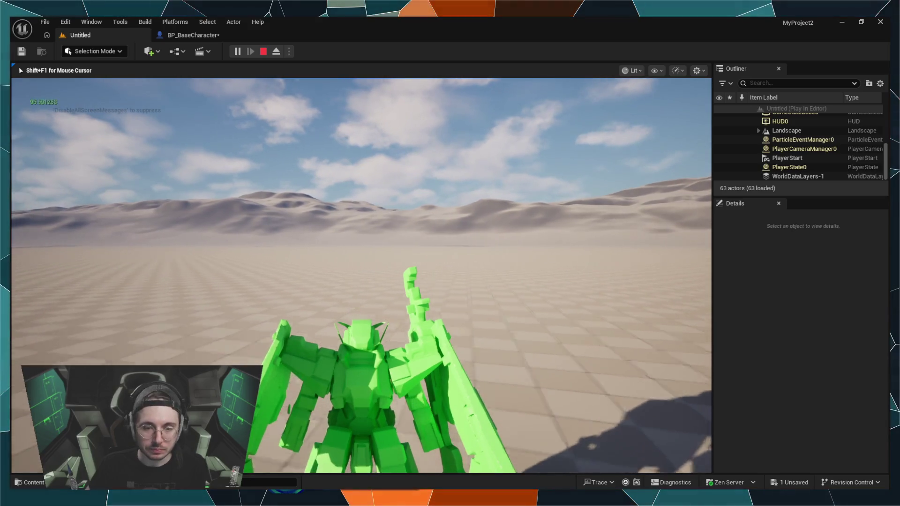
Free the mouse with Shift+F1 and make the mech lift off with Space
key(shift+F1)
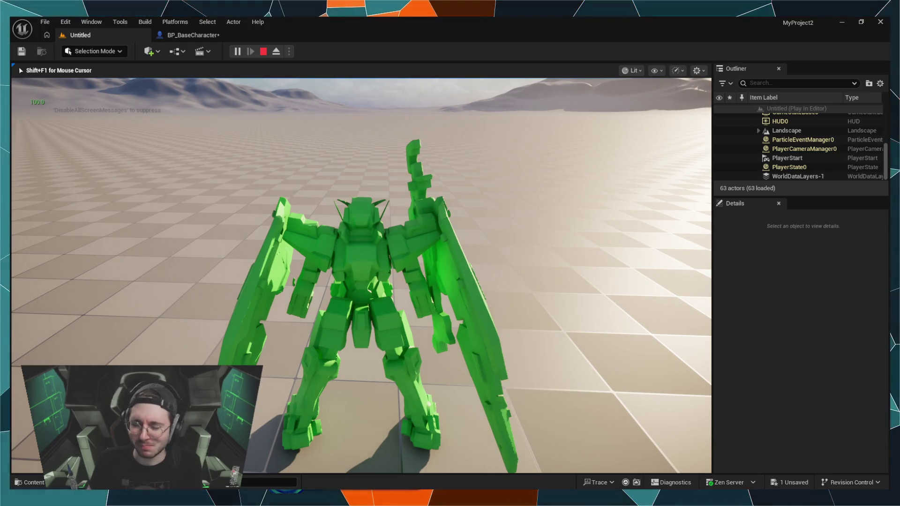
key(space)
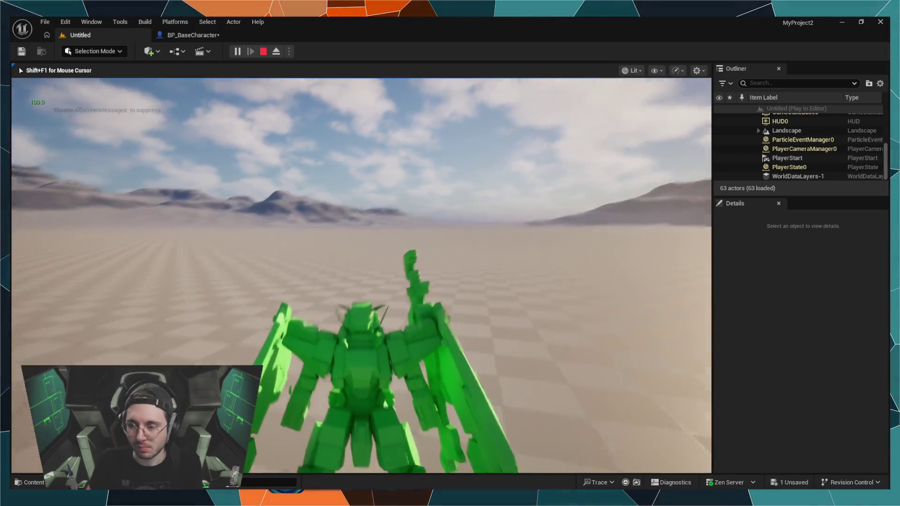
key(space)
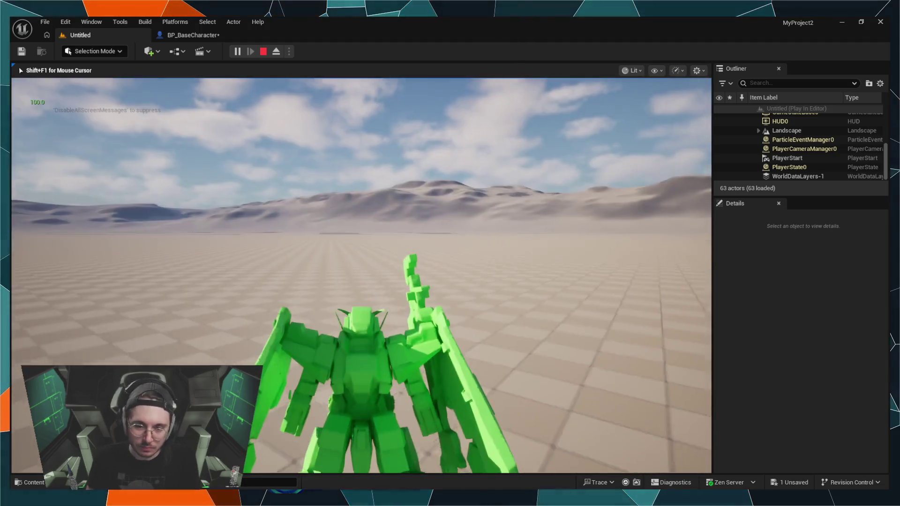
Boost forward with Shift+W while turning until energy drops, then end the play test with Esc
key(shift+w)
key(shift+w)
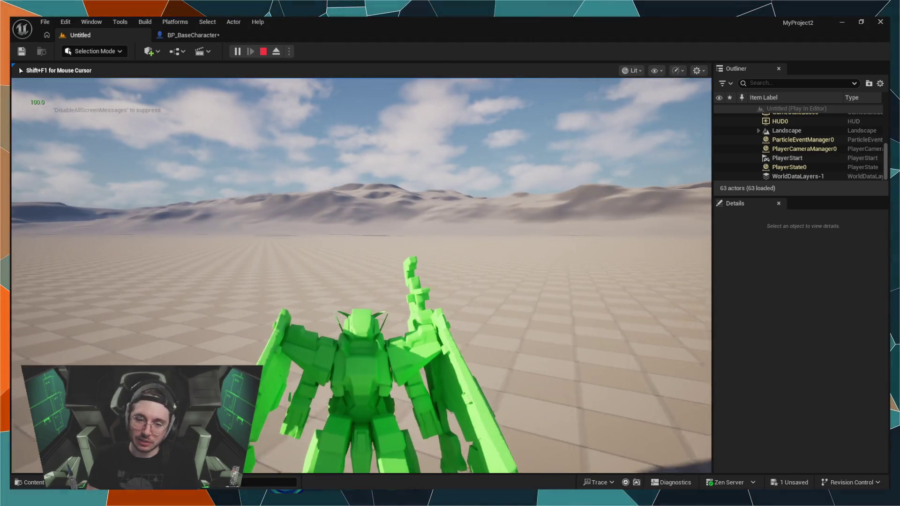
key(shift+w)
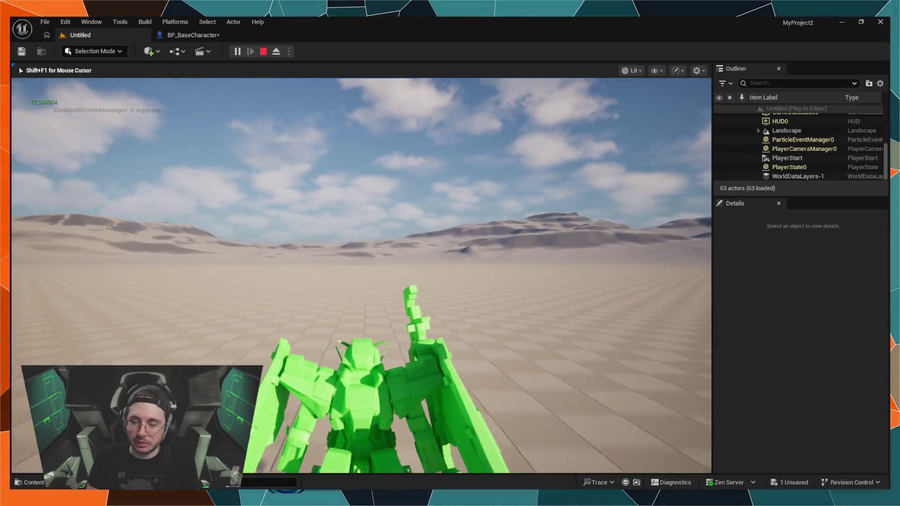
key(shift+w)
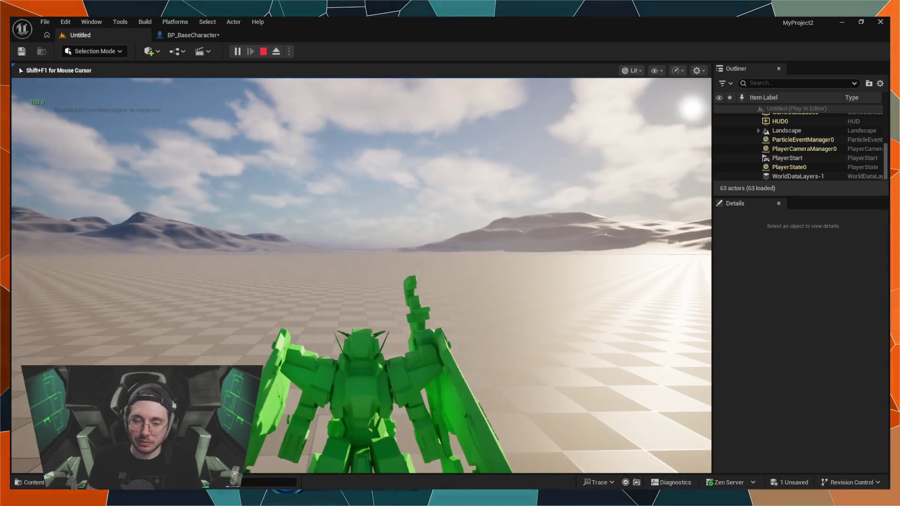
key(shift+w)
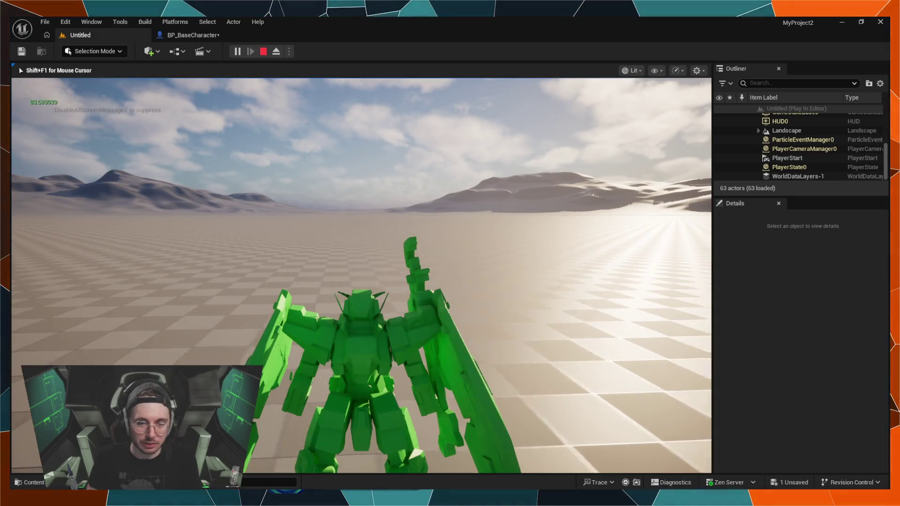
key(shift+w)
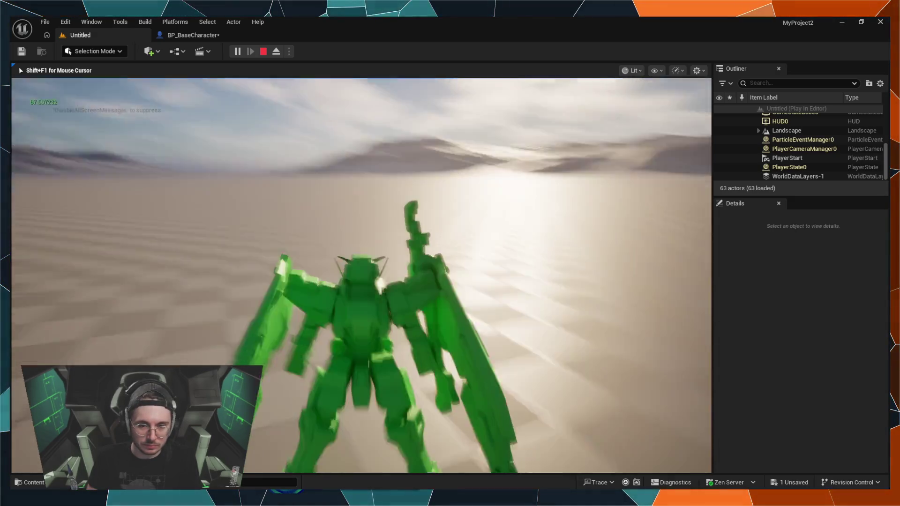
key(Escape)
click(187, 35)
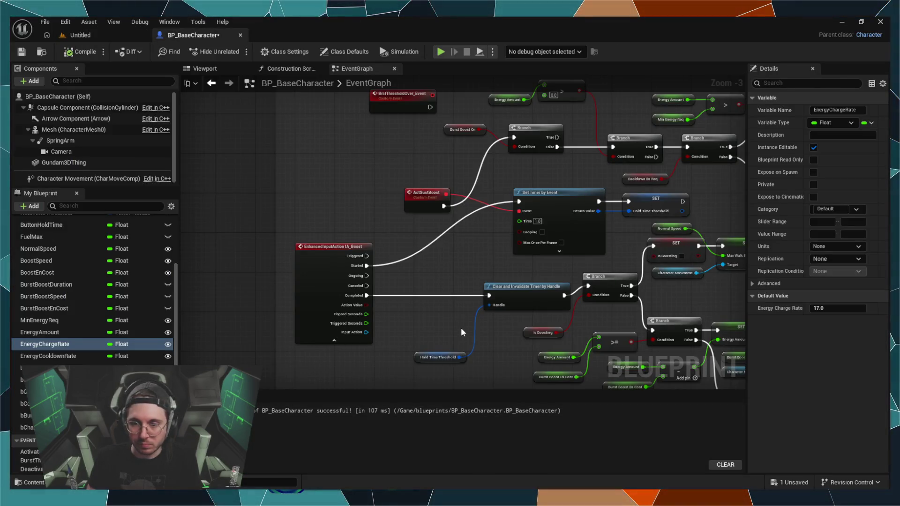
Break the Started-to-Set Timer by Event link and add a Branch off IA_Boost's Started pin
scroll(455, 331, down, 5)
scroll(449, 343, up, 5)
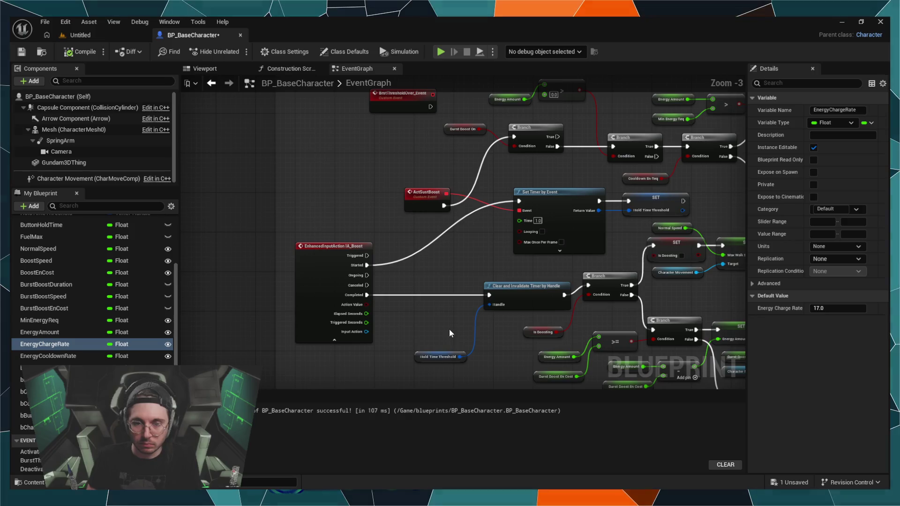
alt+click(425, 253)
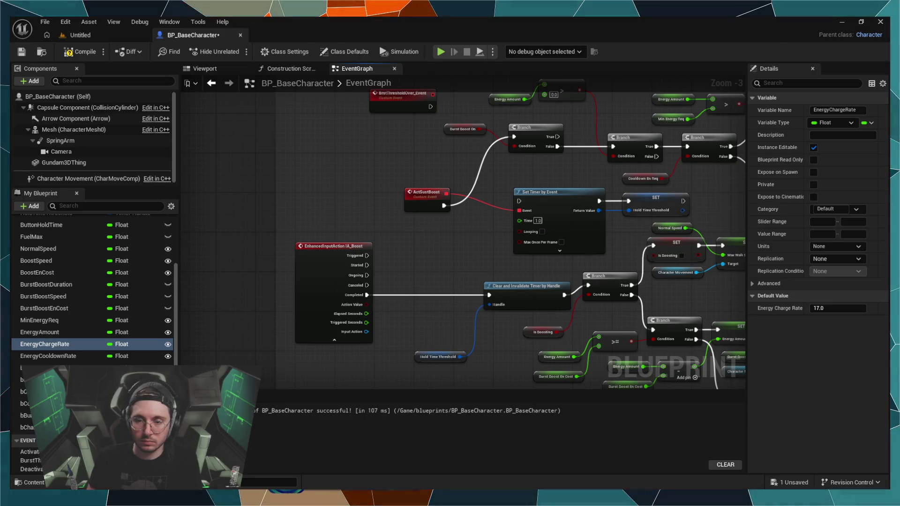
drag(367, 265, 385, 255)
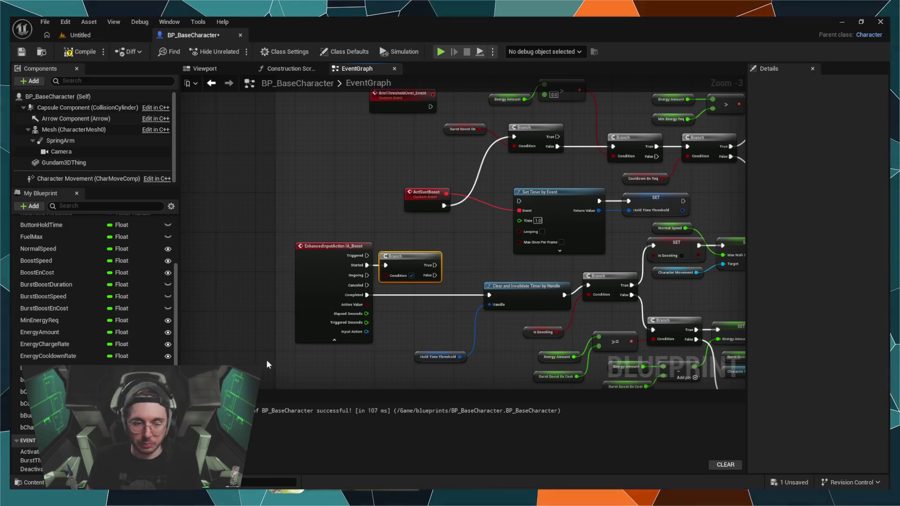
Feed Burst Boost On into the Branch's Condition and wire its False output to Set Timer by Event
click(42, 415)
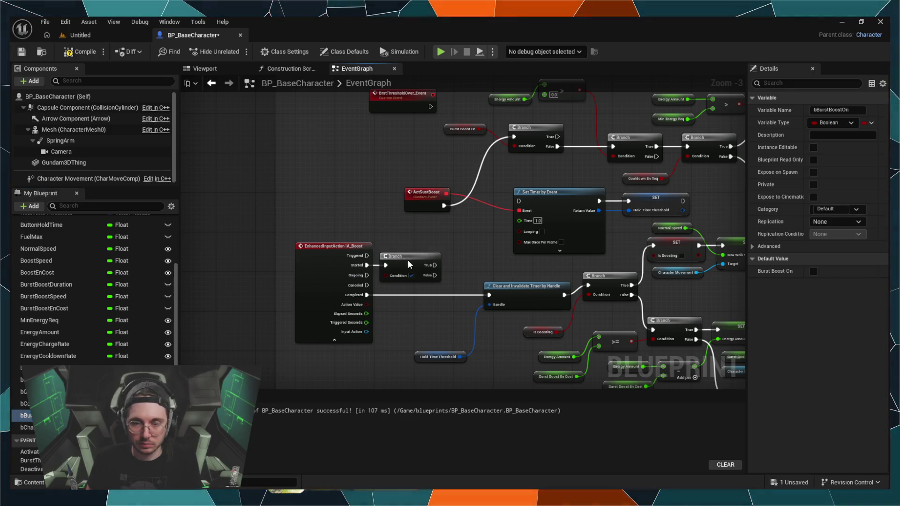
mouse_move(401, 256)
mouse_down()
mouse_move(414, 256)
mouse_move(416, 243)
mouse_move(387, 277)
mouse_move(408, 272)
mouse_move(402, 266)
mouse_move(438, 242)
mouse_up()
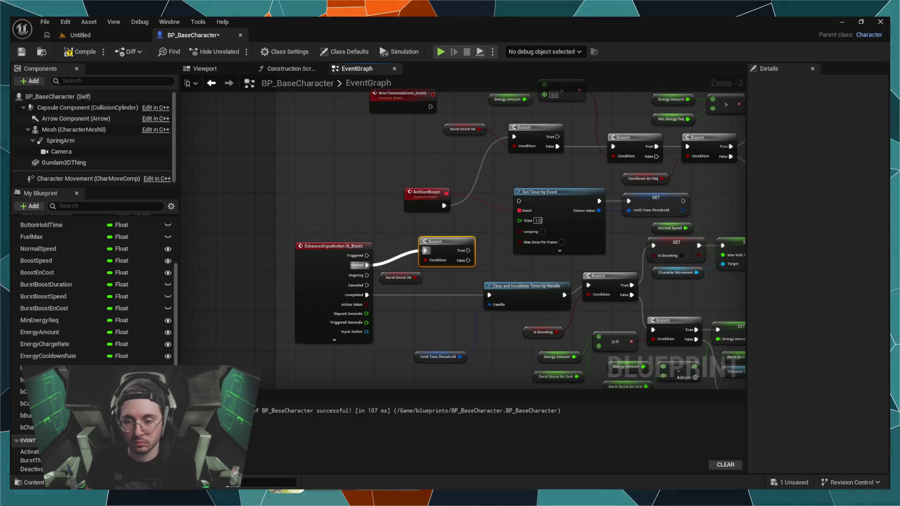
drag(467, 260, 519, 202)
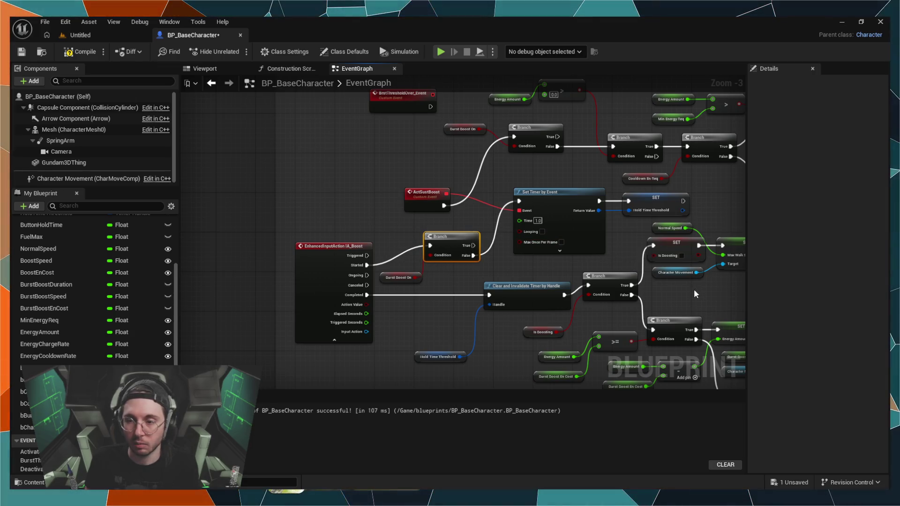
Zoom out and drag the Boost comment box about 100 pixels higher in the graph
scroll(695, 293, down, 2)
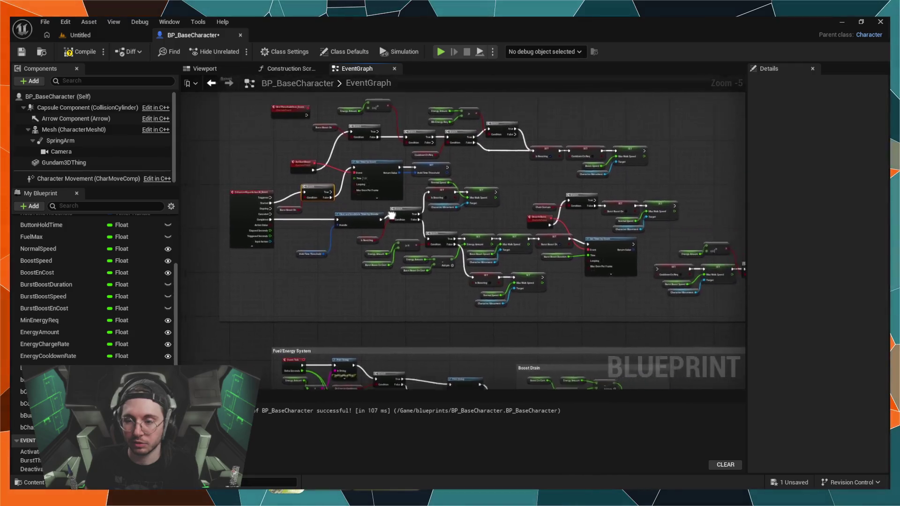
scroll(312, 281, down, 1)
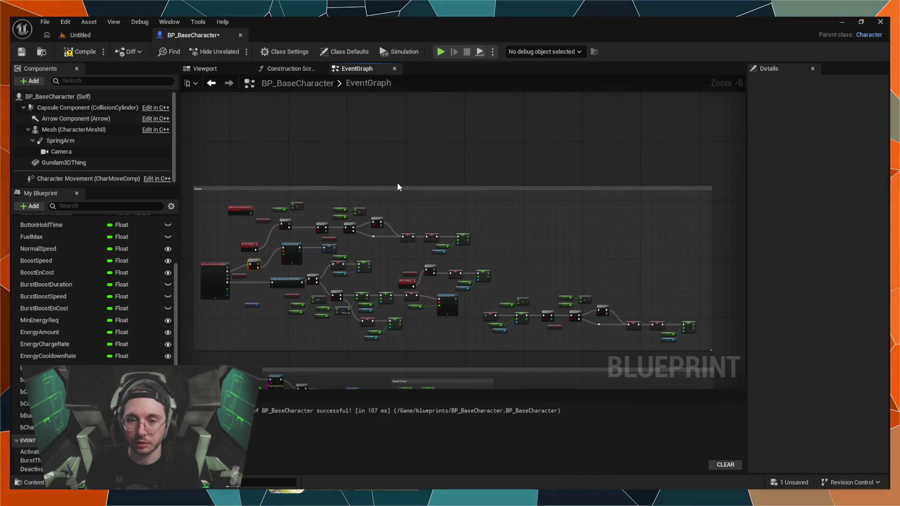
drag(399, 188, 397, 139)
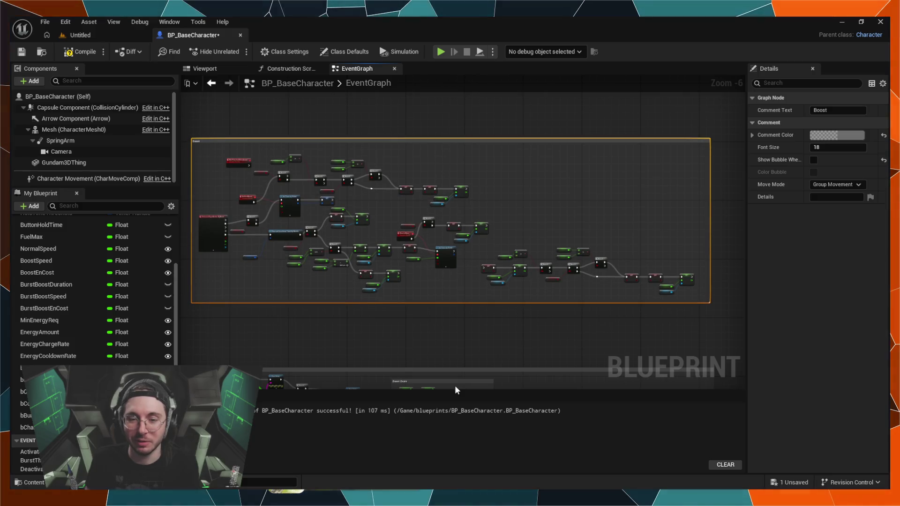
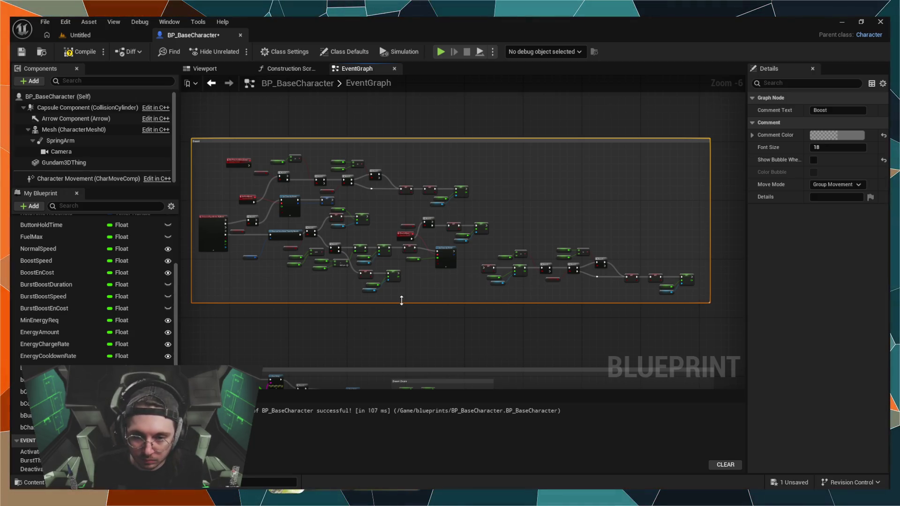
Extend the Boost comment box's bottom edge further below the boost nodes, then zoom the graph
mouse_move(401, 301)
mouse_down()
mouse_move(405, 330)
mouse_move(425, 316)
mouse_move(466, 338)
mouse_move(527, 334)
mouse_up()
scroll(405, 308, up, 1)
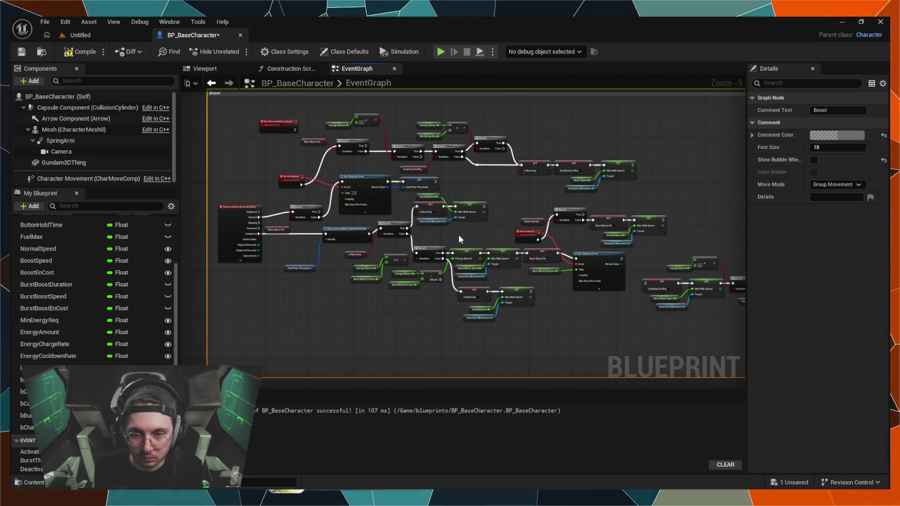
scroll(475, 201, up, 1)
scroll(430, 234, down, 1)
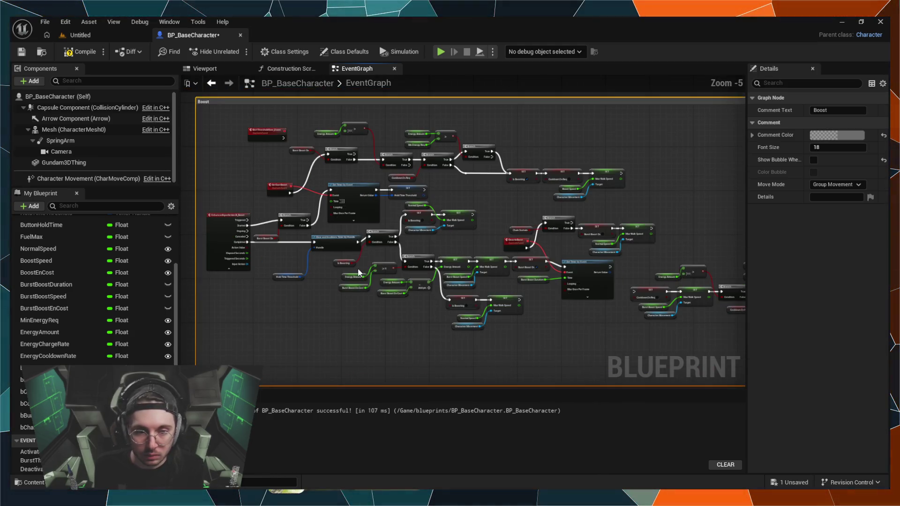
Box-select the column of SET and variable nodes on the right of the Boost comment
mouse_move(626, 321)
mouse_down()
mouse_move(626, 287)
mouse_move(596, 255)
mouse_move(570, 246)
mouse_move(490, 232)
mouse_move(449, 252)
mouse_move(325, 257)
mouse_move(398, 206)
mouse_move(495, 228)
mouse_move(657, 213)
mouse_up()
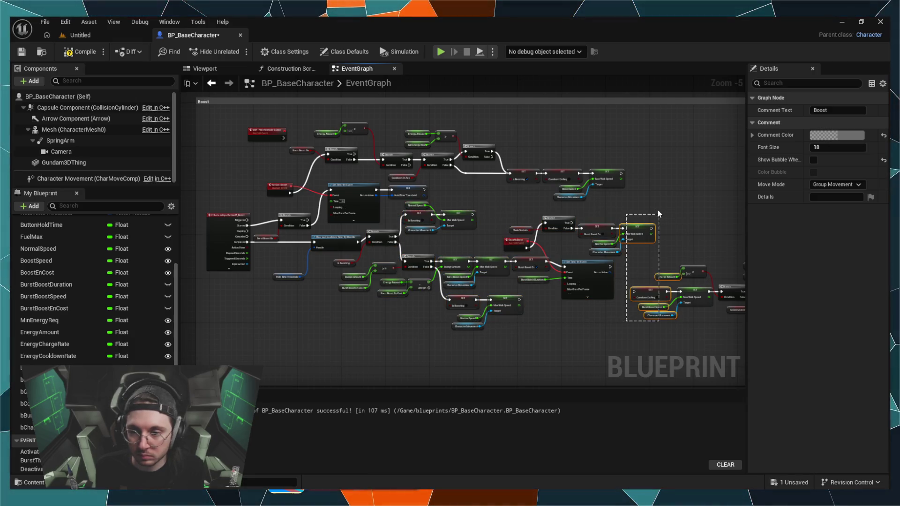